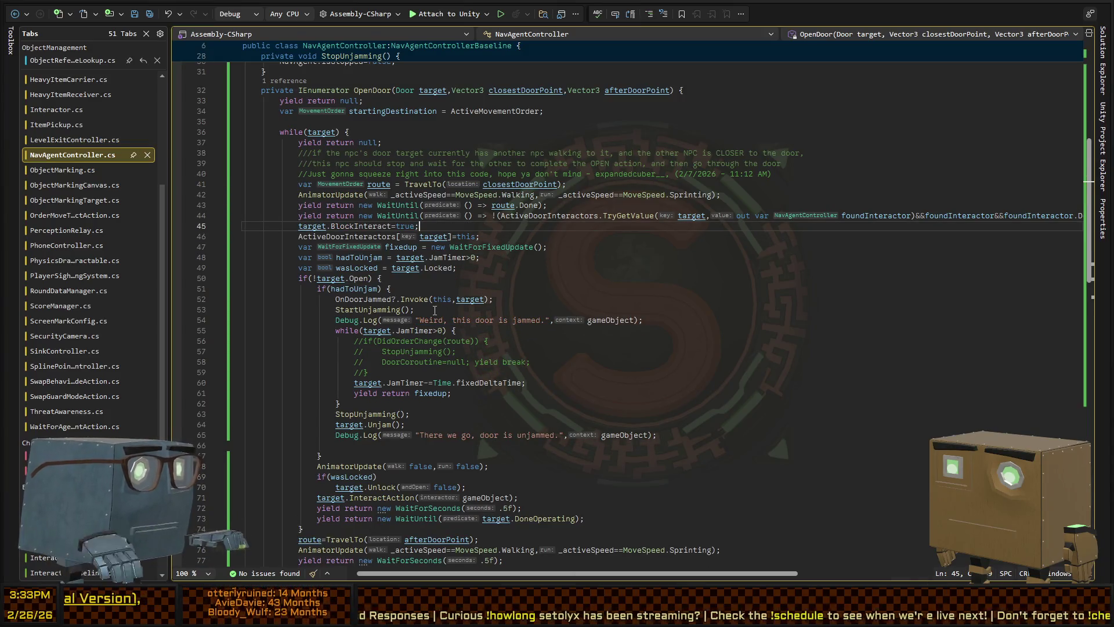
- Leave NavAgentController.cs in Visual Studio and return to the Unity editor
key(alt+Tab)
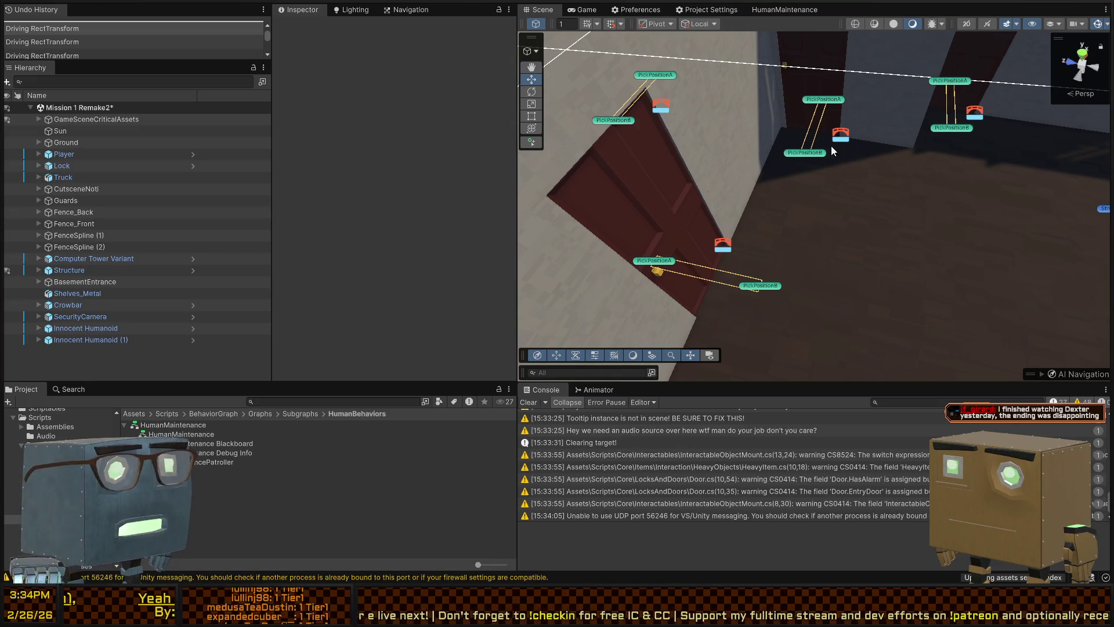
- Pull the Scene view back over the street, enter Play mode, and walk toward the house's red door
mouse_move(775, 156)
mouse_down()
mouse_move(692, 104)
mouse_move(738, 170)
mouse_up()
key(ctrl+p)
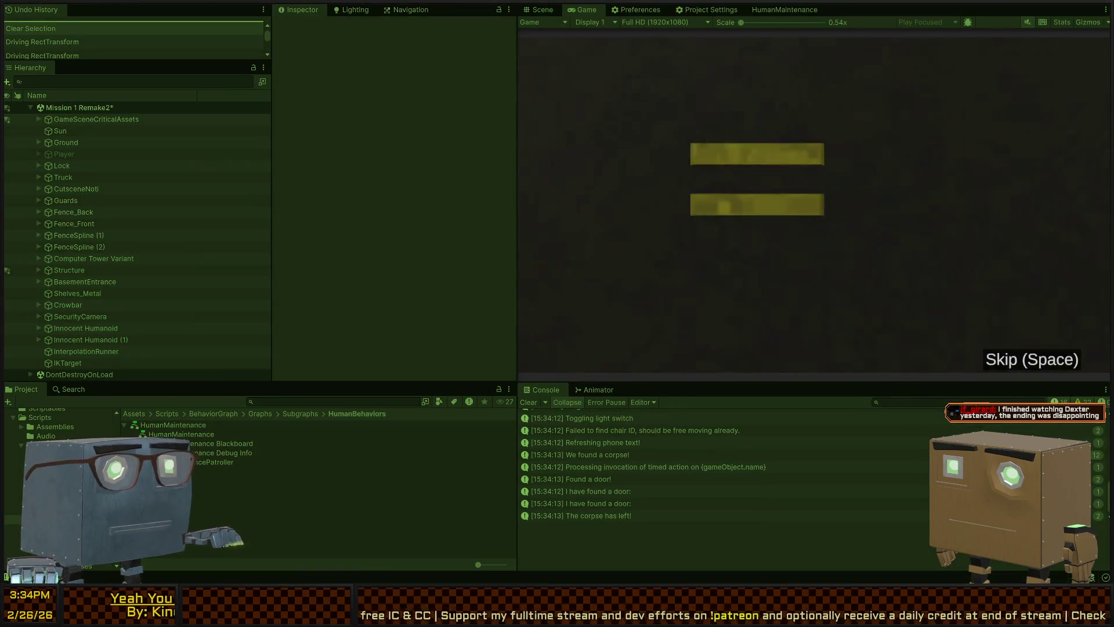
key(w)
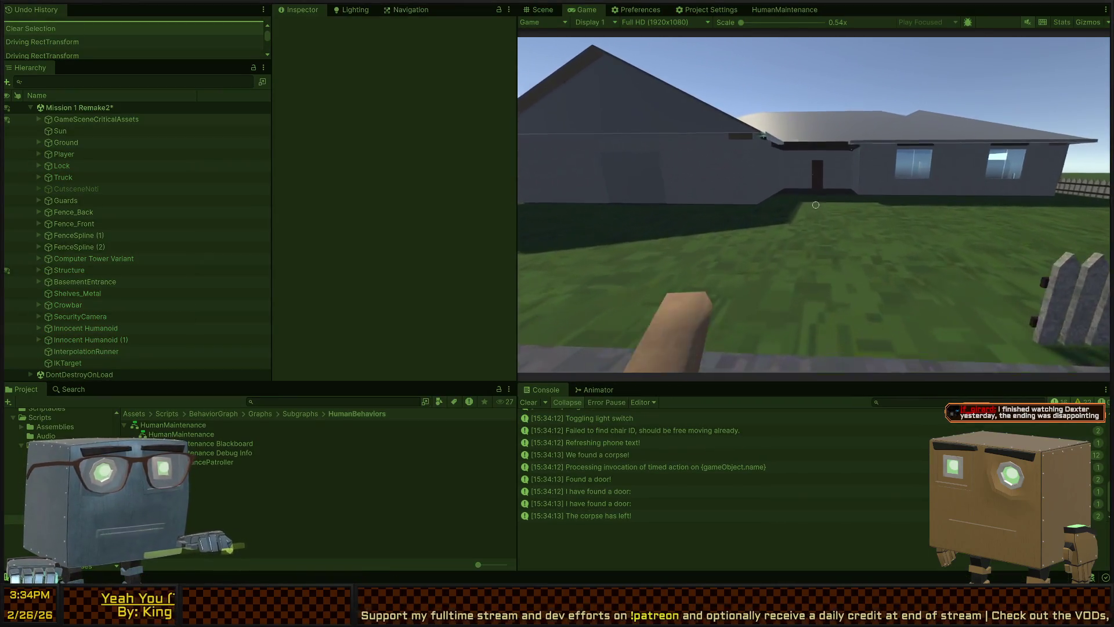
key(w)
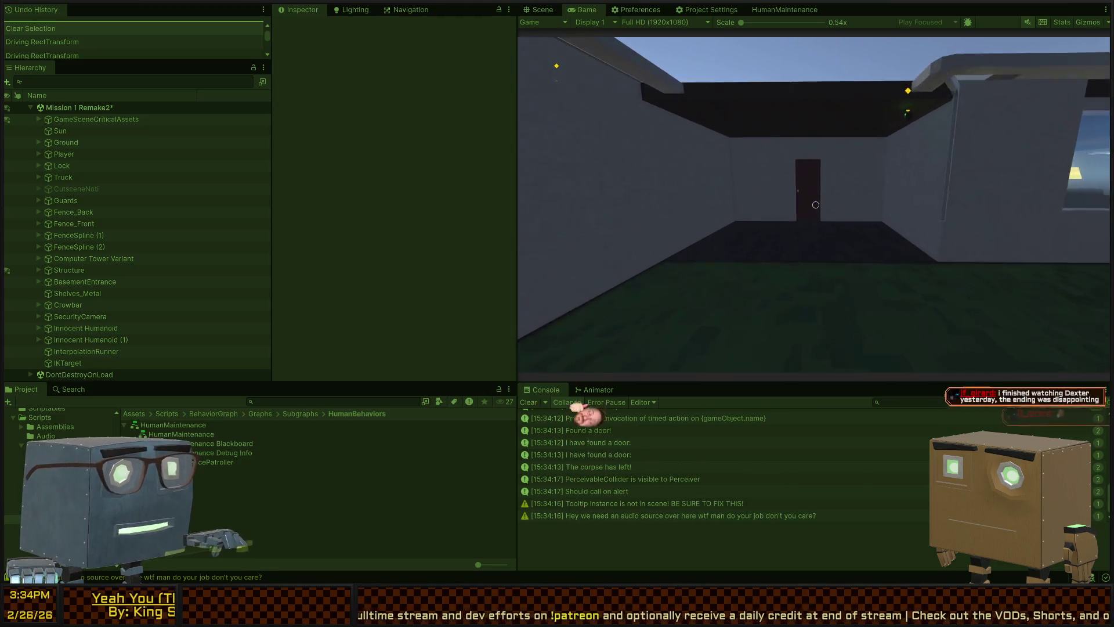
key(w)
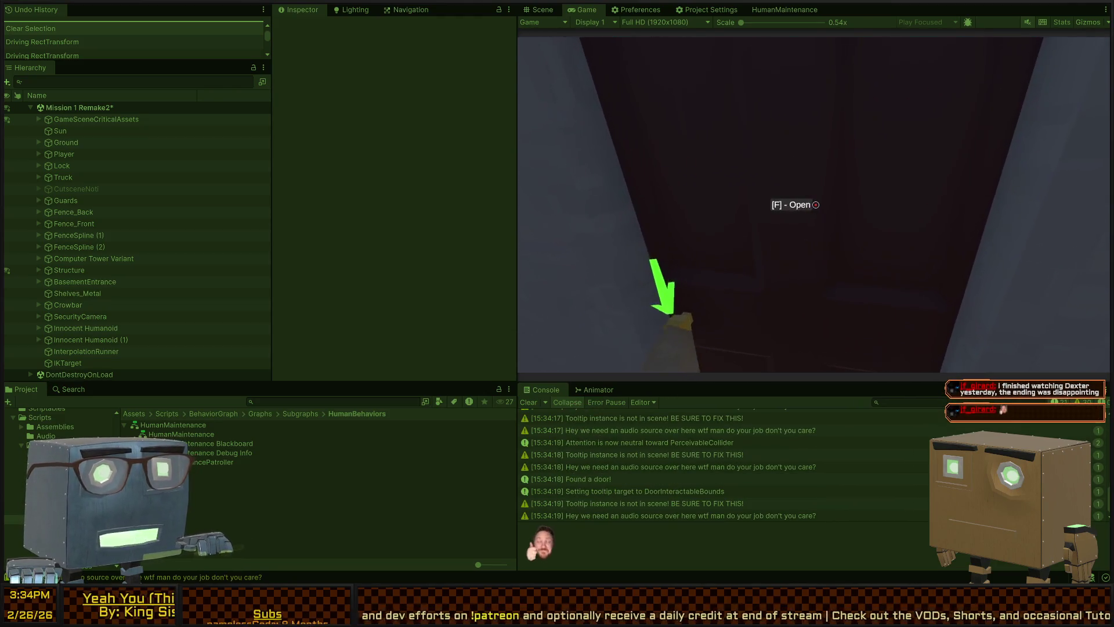
- Go through the doorway, watch the humanoid reach the red door, then stop Play mode
key(e)
key(w)
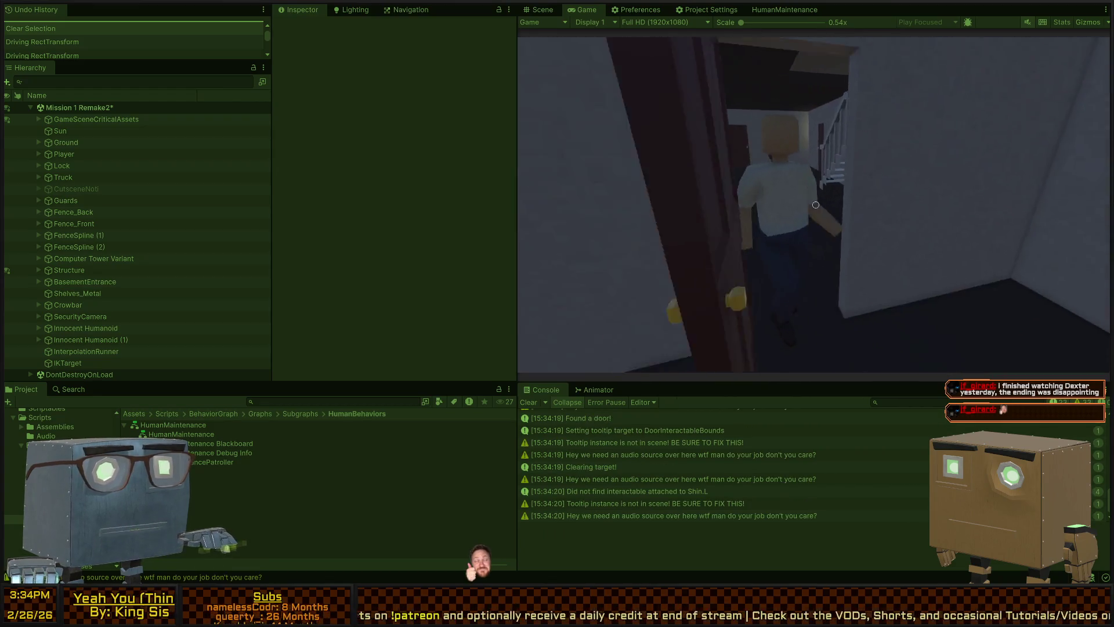
key(w)
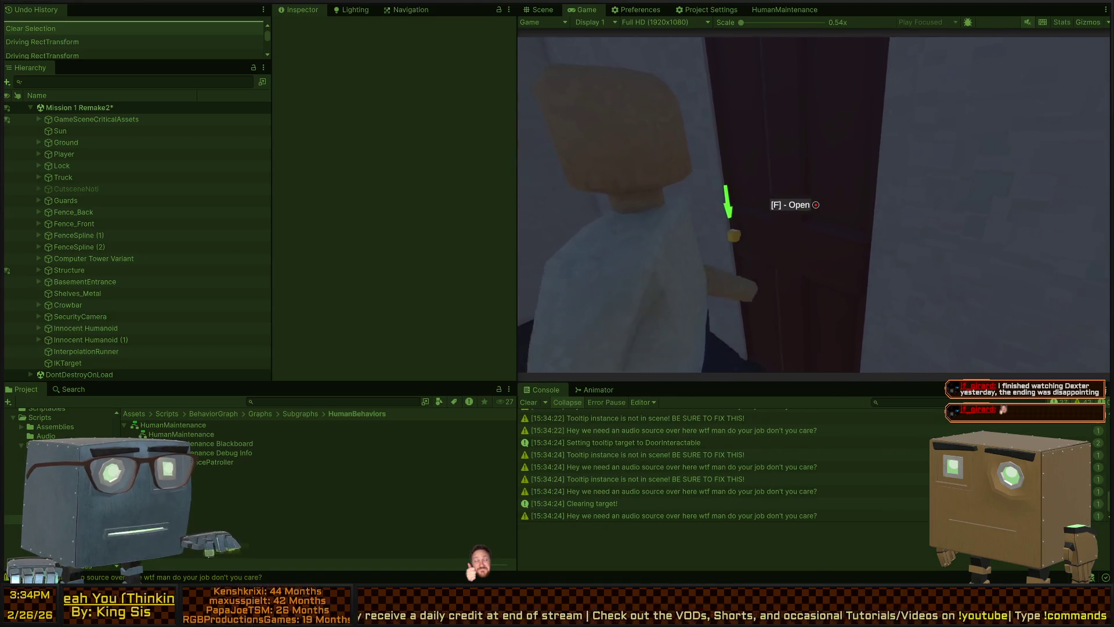
key(s)
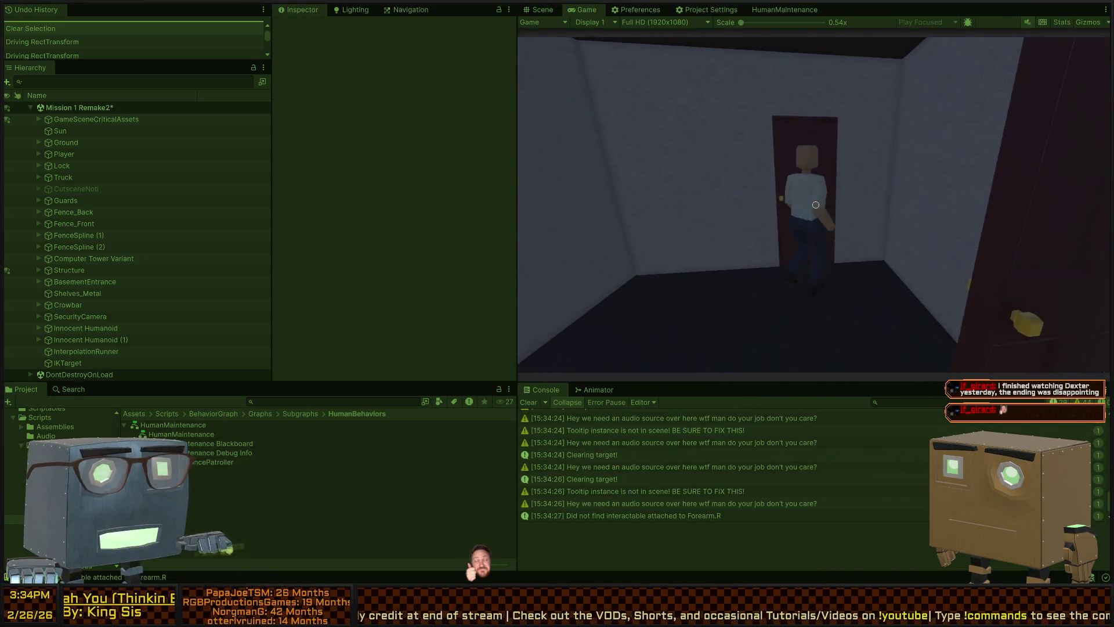
key(Escape)
key(ctrl+p)
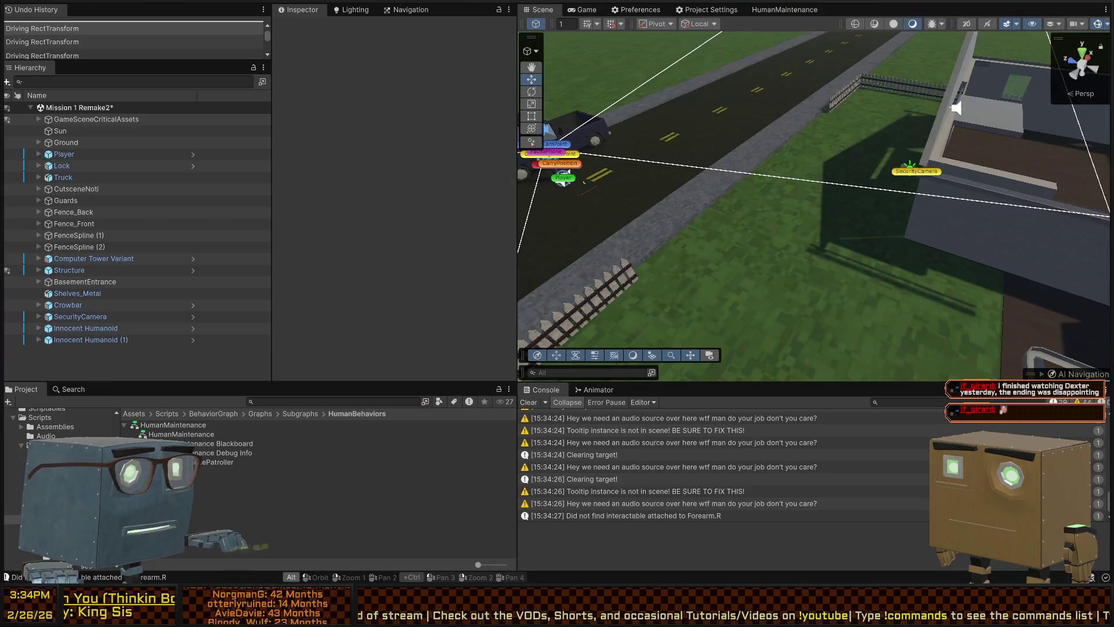
- In OpenDoor, move the target.BlockInteract=true line up above the route setup, then check Unity
key(alt+Tab)
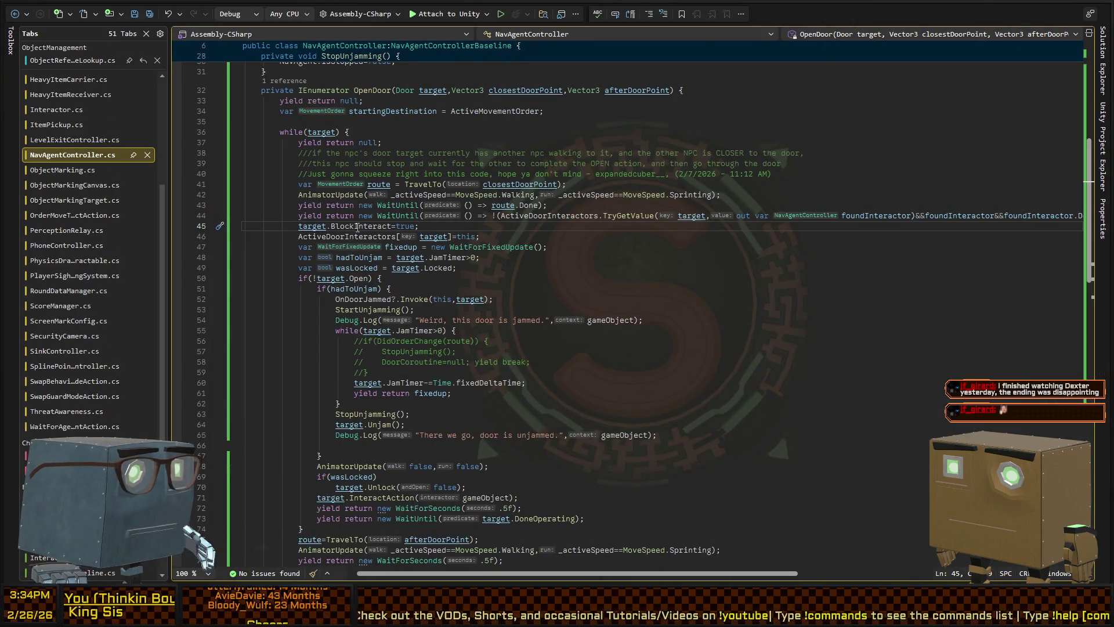
triple_click(350, 227)
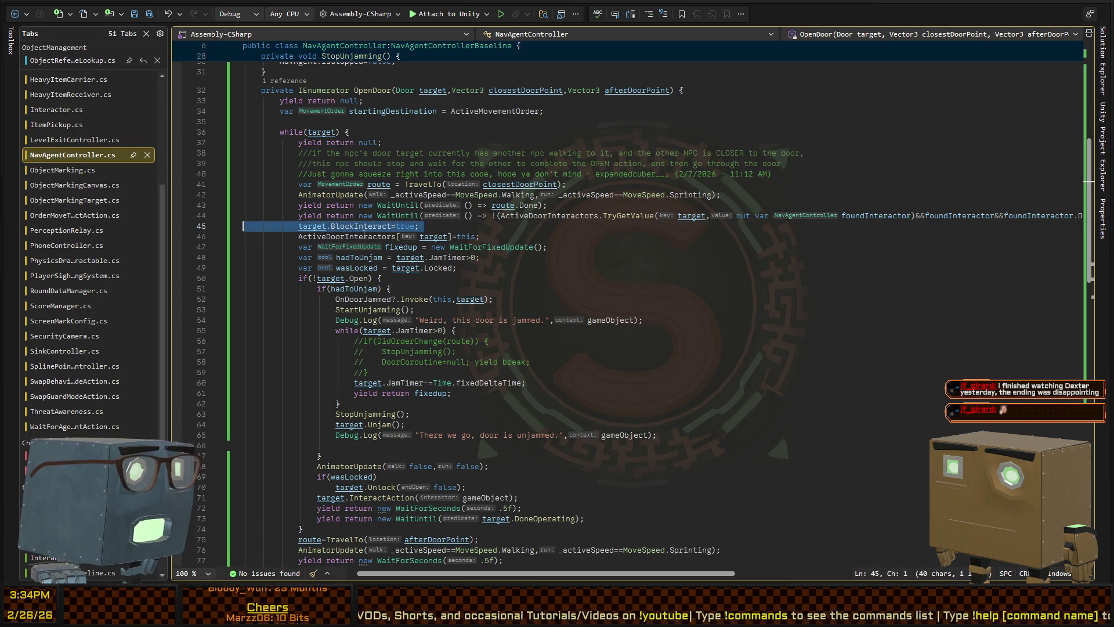
key(alt+Up)
key(alt+Up)
key(alt+Up)
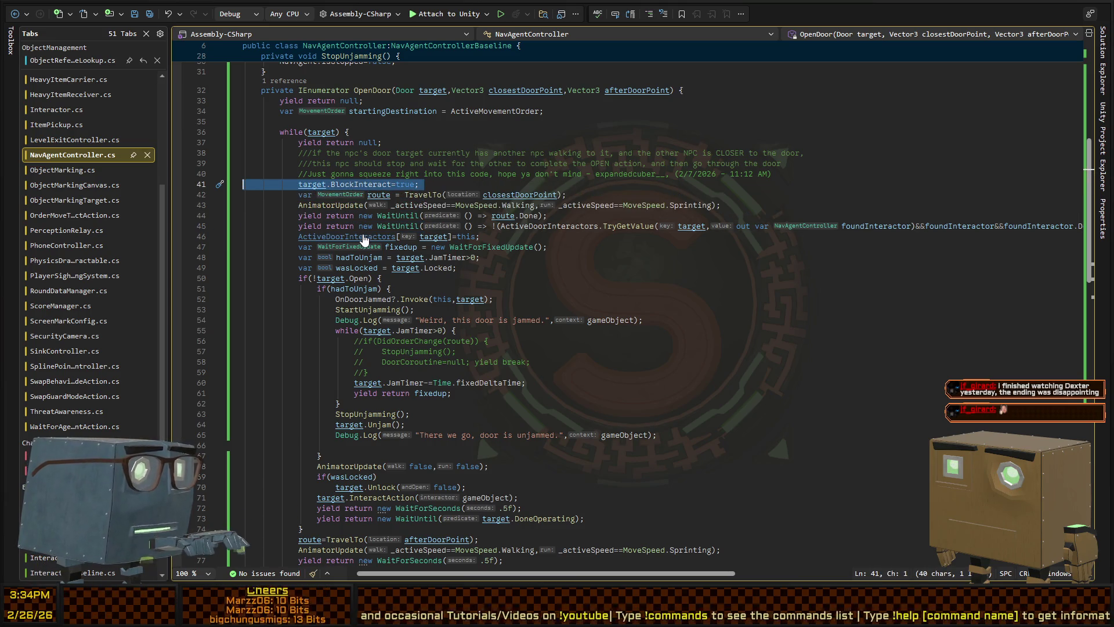
key(alt+Tab)
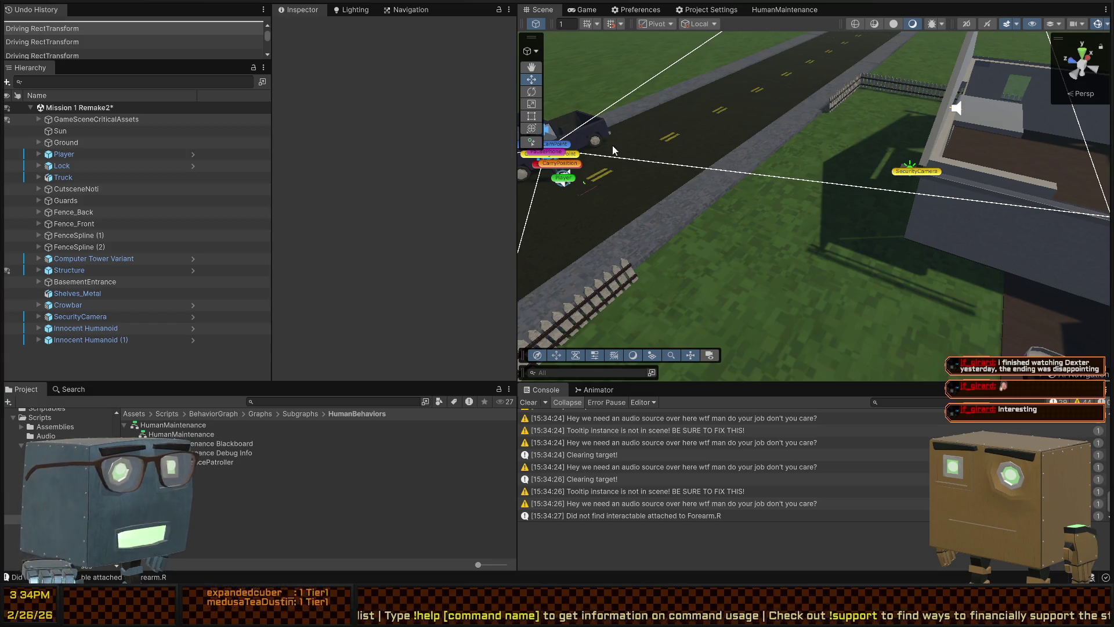
- Move the BlockInteract line back below the wait for other door interactors
key(alt+Tab)
key(alt+Down)
key(alt+Down)
key(alt+Down)
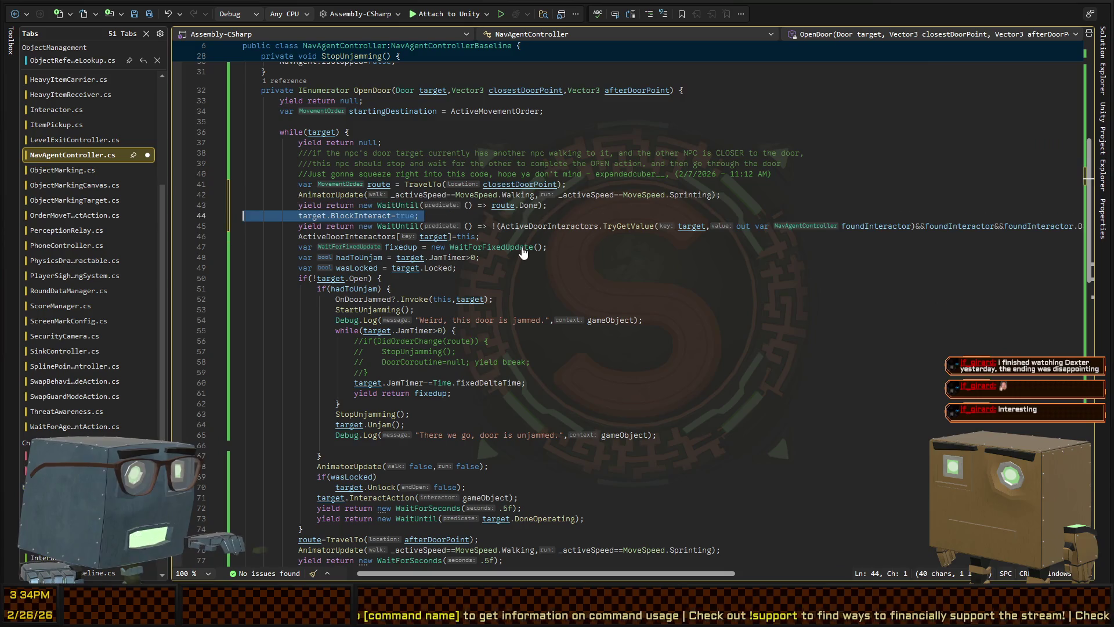
key(End)
key(Down)
key(Down)
scroll(455, 258, down, 6)
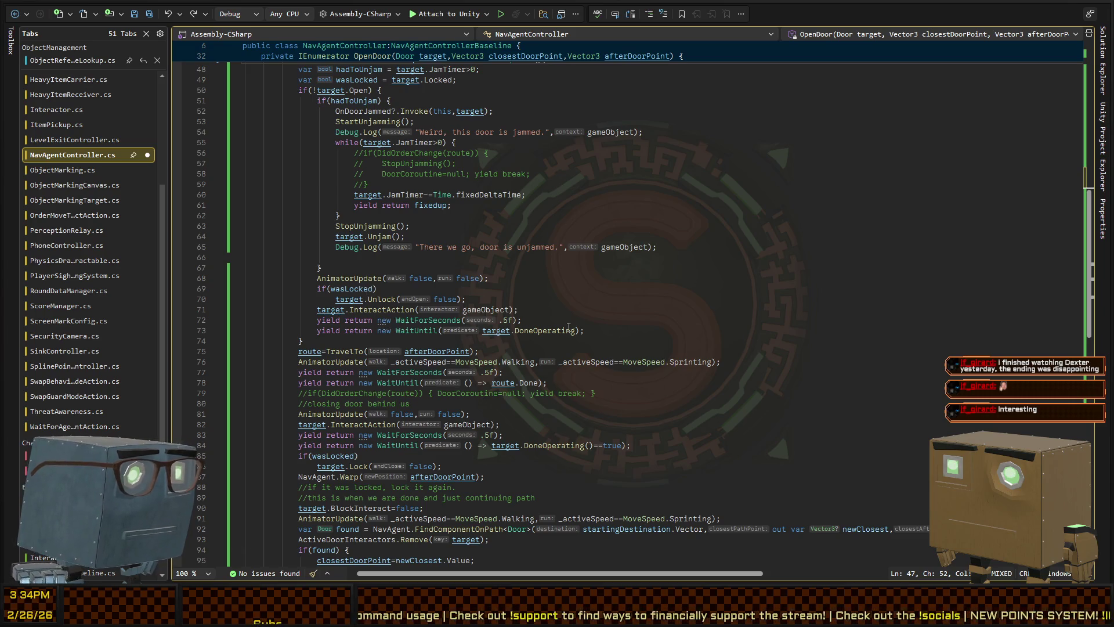
- Duplicate the WaitUntil(target.DoneOperating) line onto a new line after line 44
triple_click(415, 330)
key(ctrl+c)
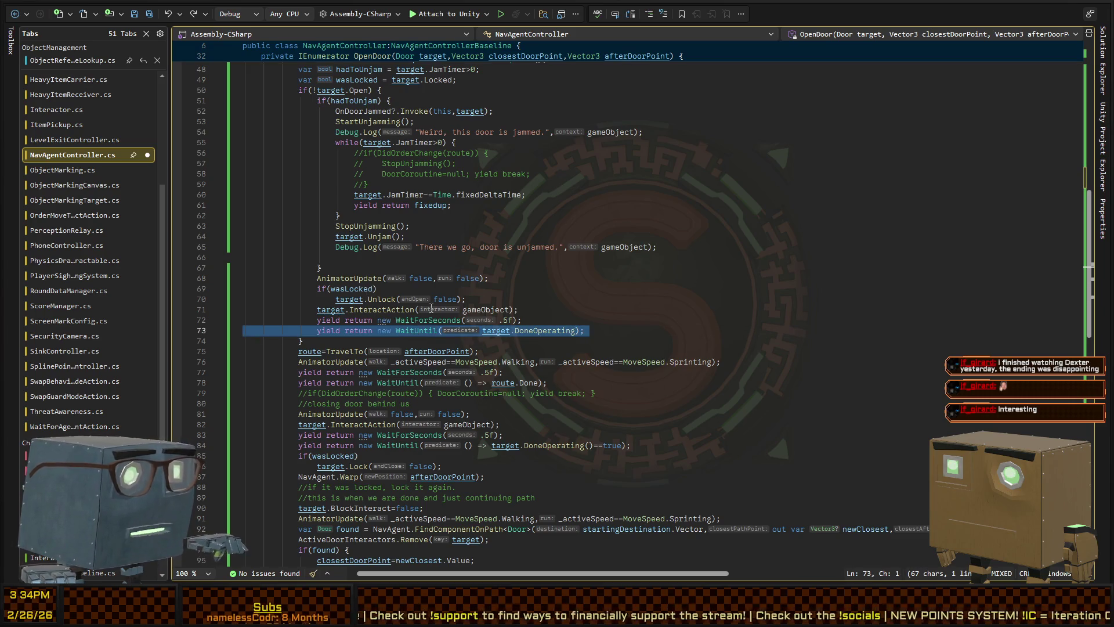
scroll(427, 313, up, 6)
click(665, 218)
key(End)
key(Return)
key(ctrl+v)
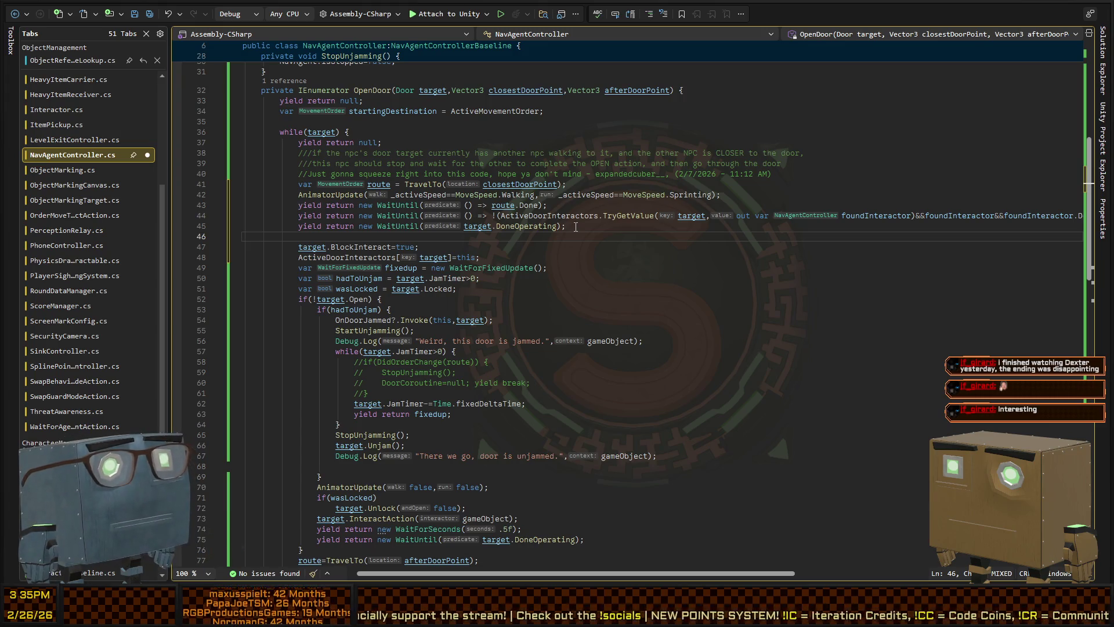
- Prefix the pasted wait with if(!target.DoneOperating()), remove the blank line, and save
key(Up)
key(Home)
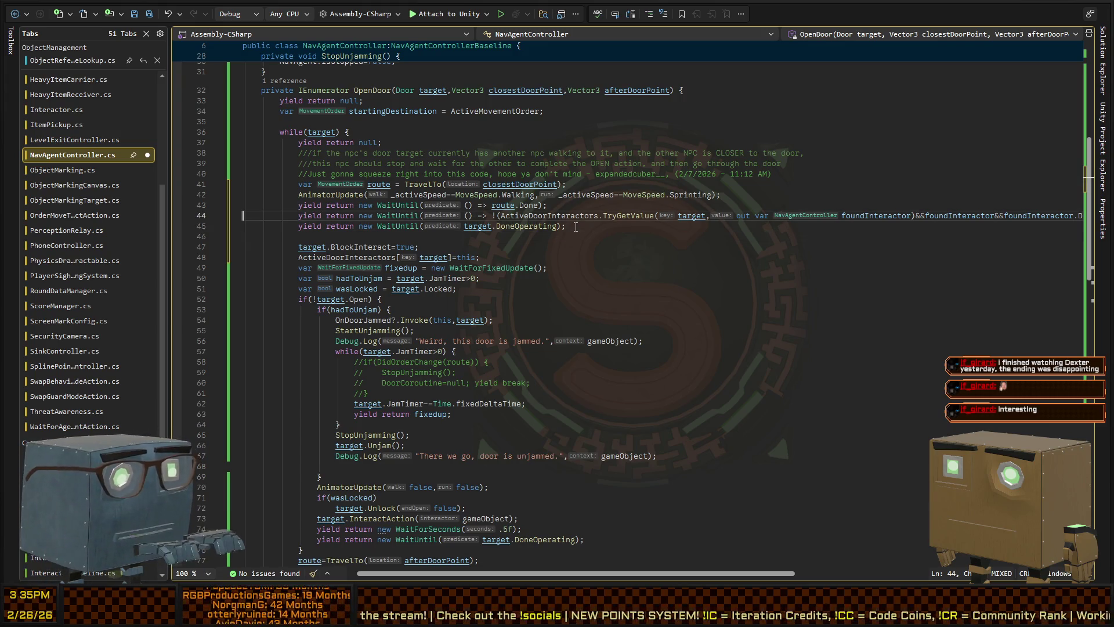
text(if(target.)
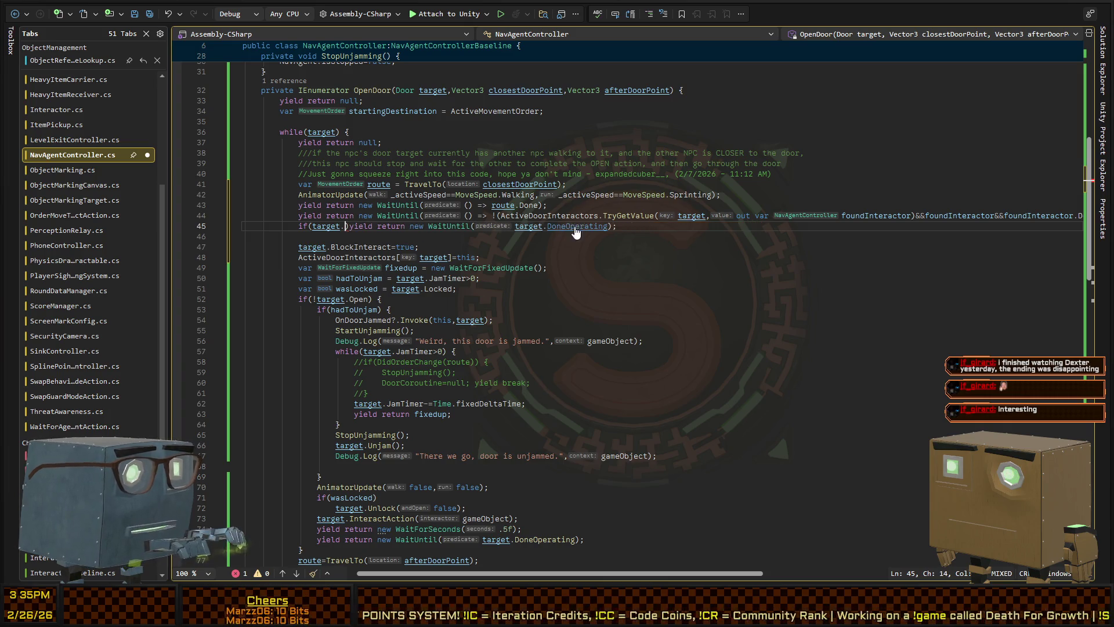
text(DoneOperating()
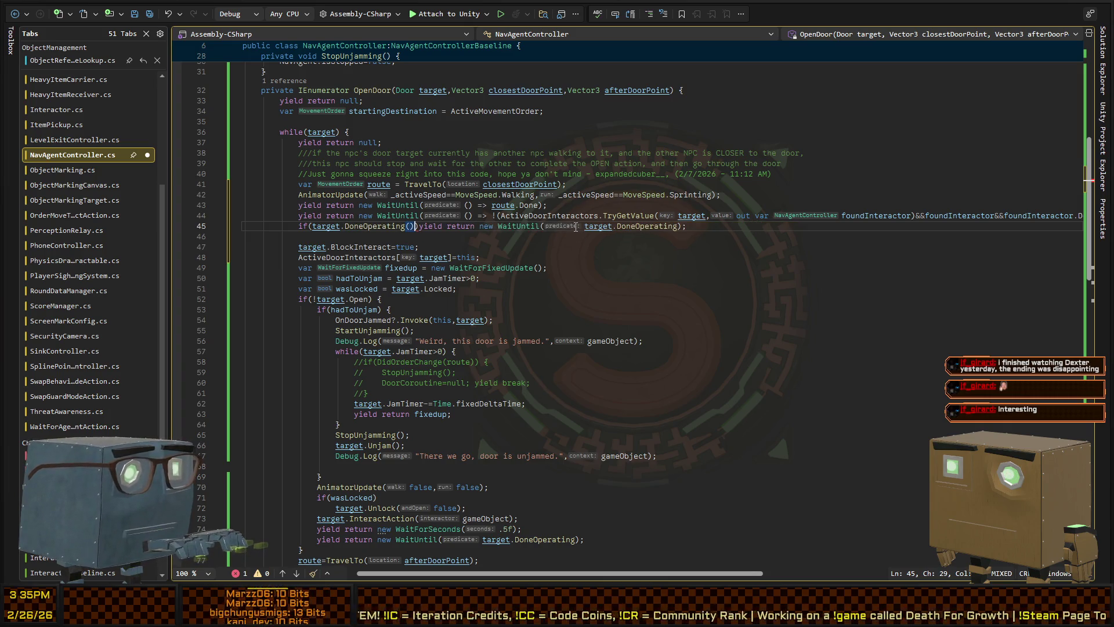
text(!)
key(ctrl+s)
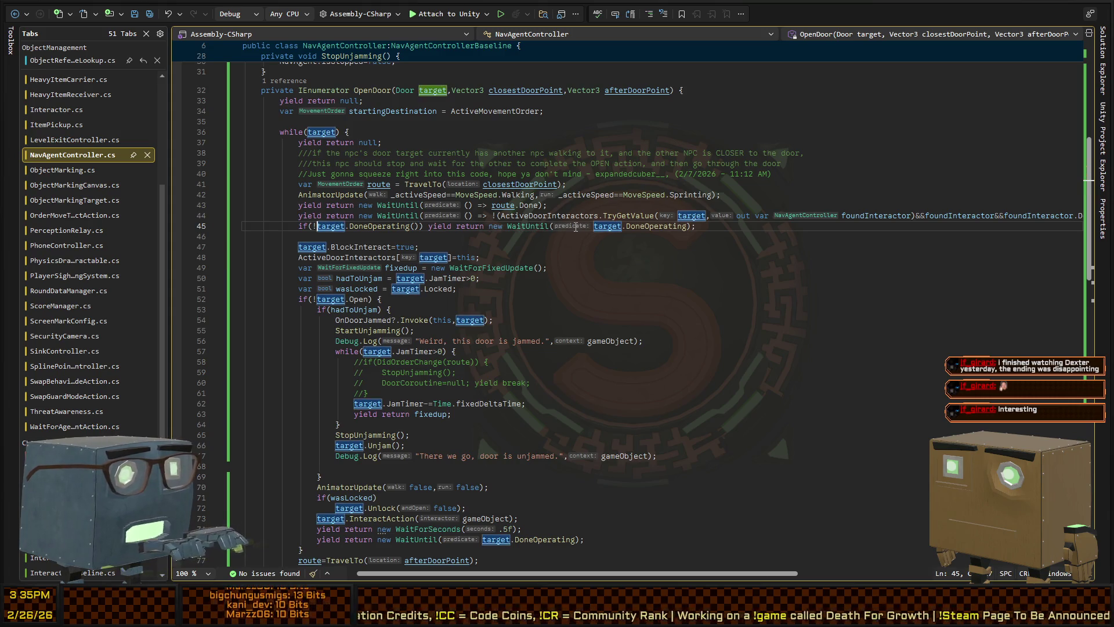
key(Down)
key(BackSpace)
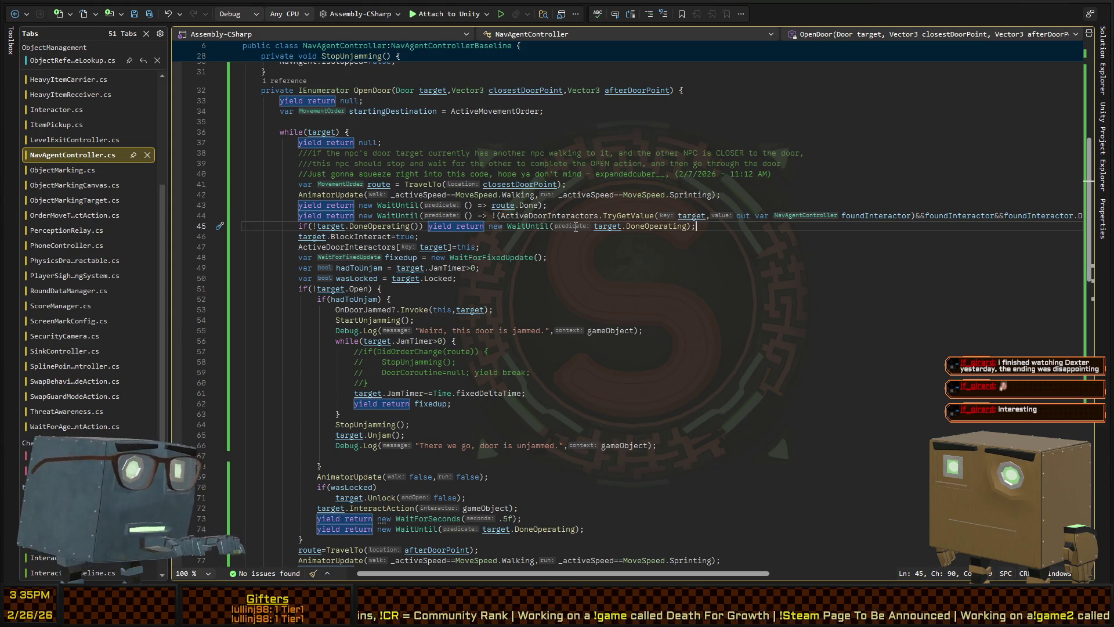
key(alt+Tab)
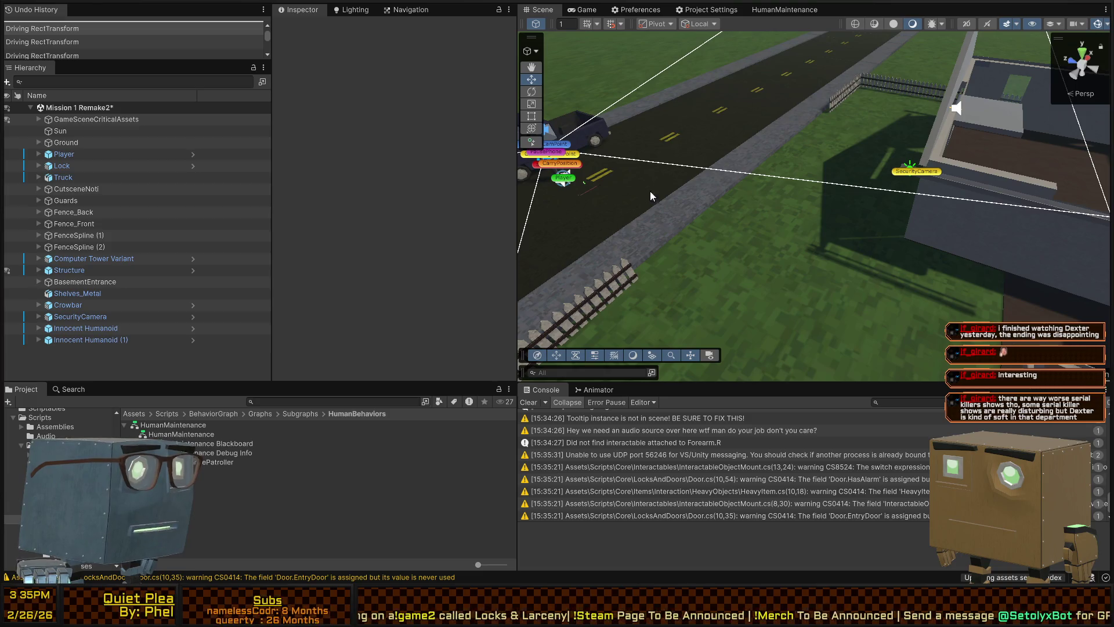
- Enter Play mode and walk into the house, approaching and backing away from the door
key(ctrl+p)
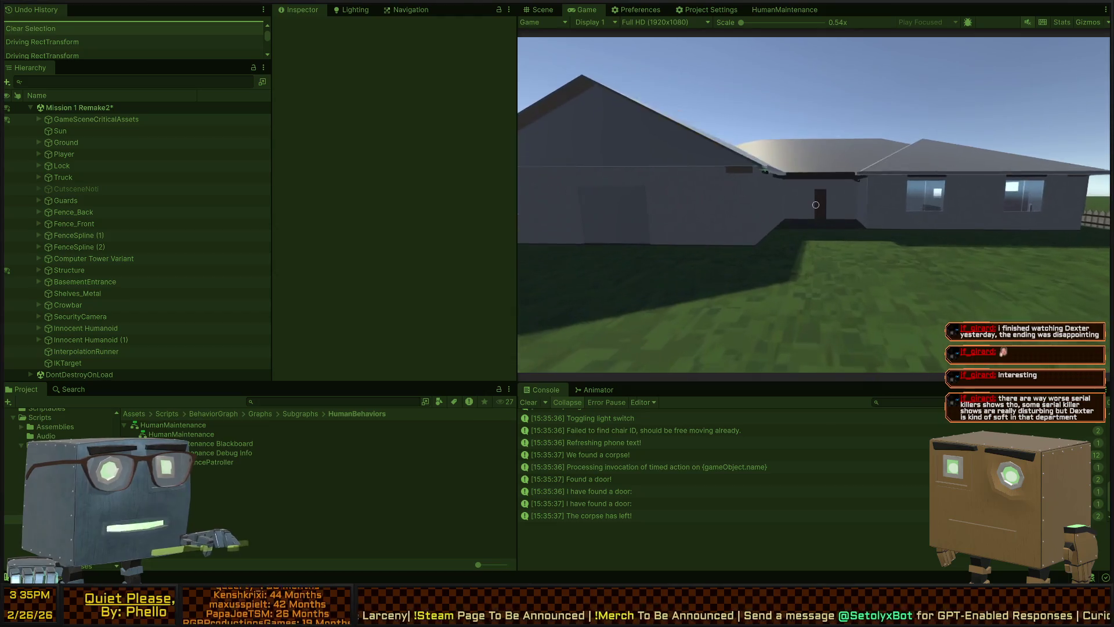
key(w)
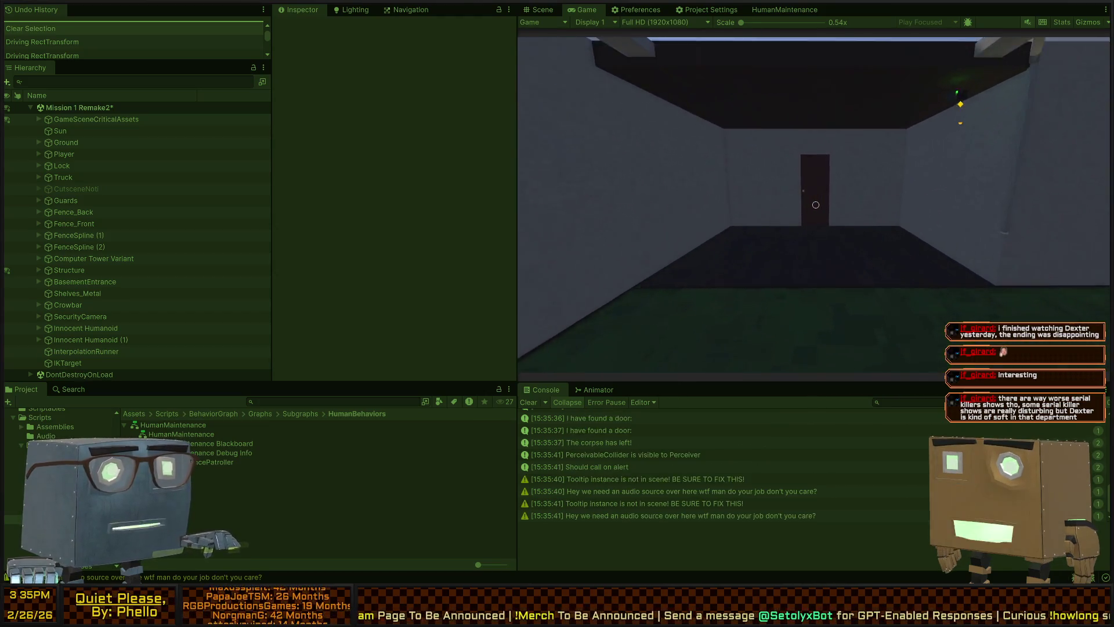
key(w)
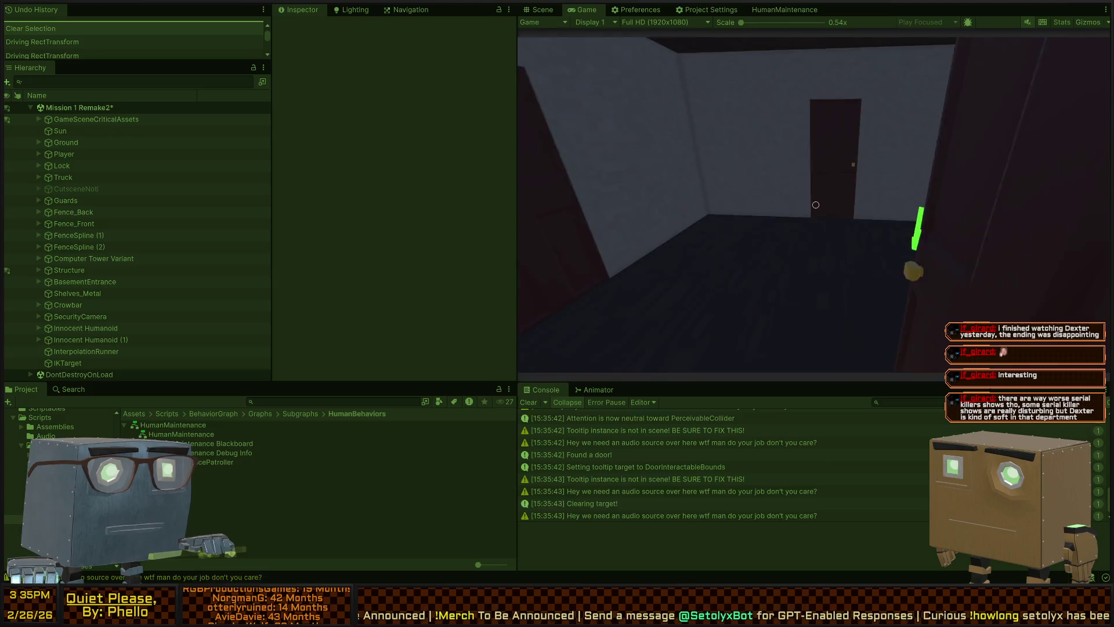
key(w)
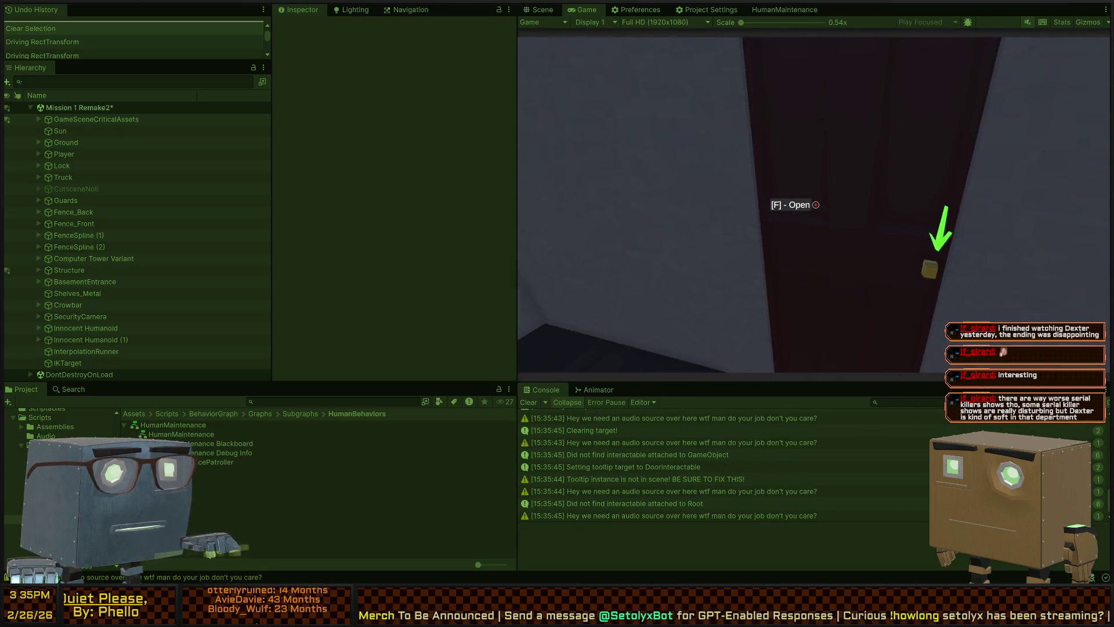
key(d)
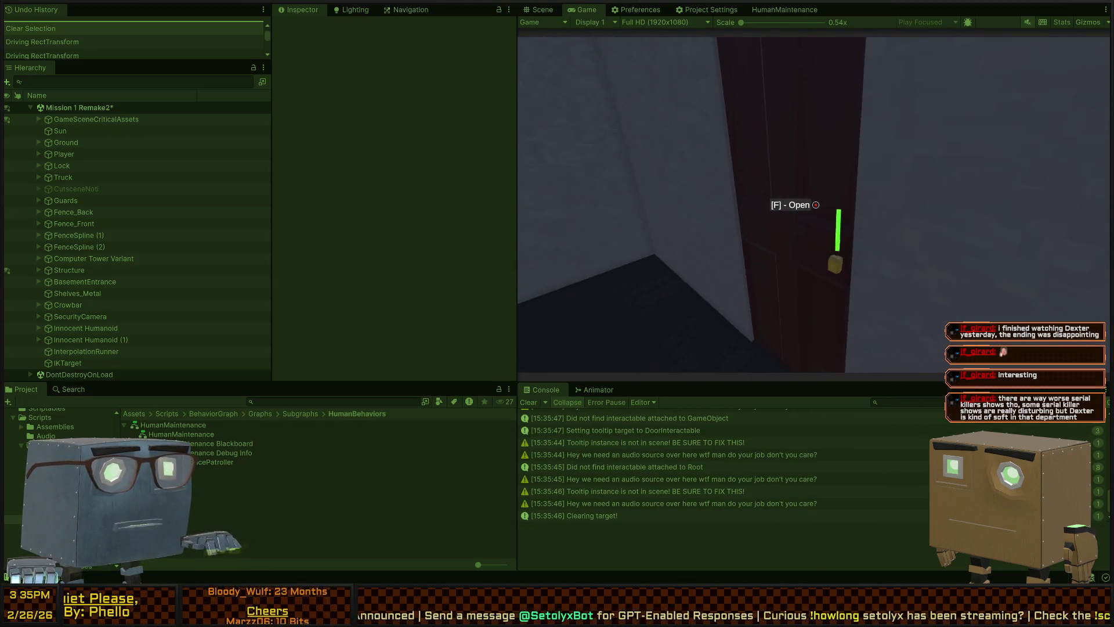
key(w)
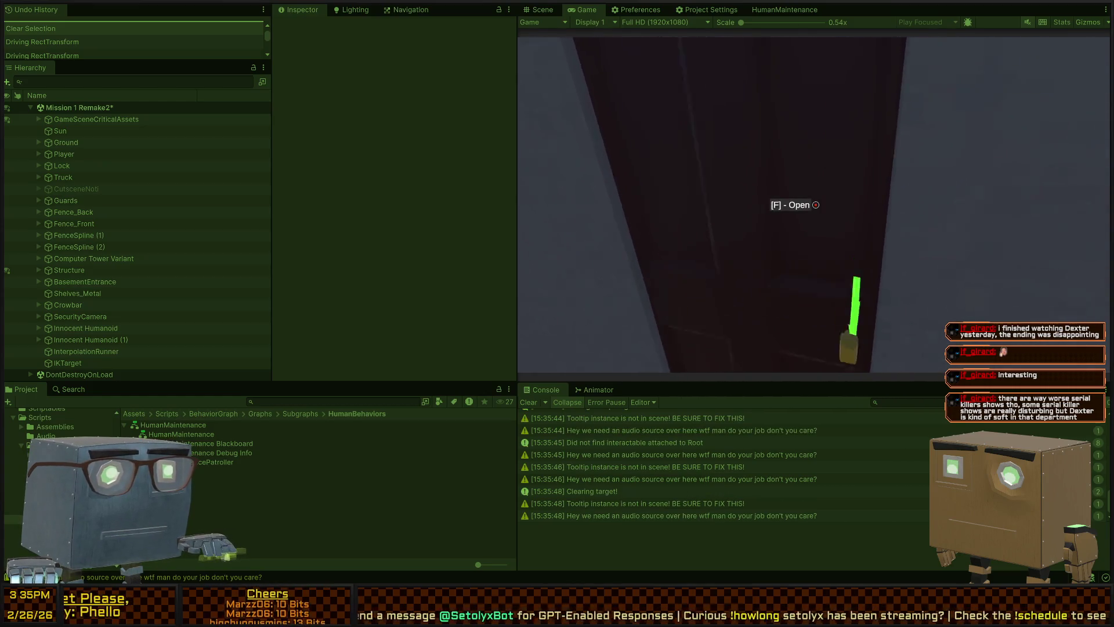
key(s)
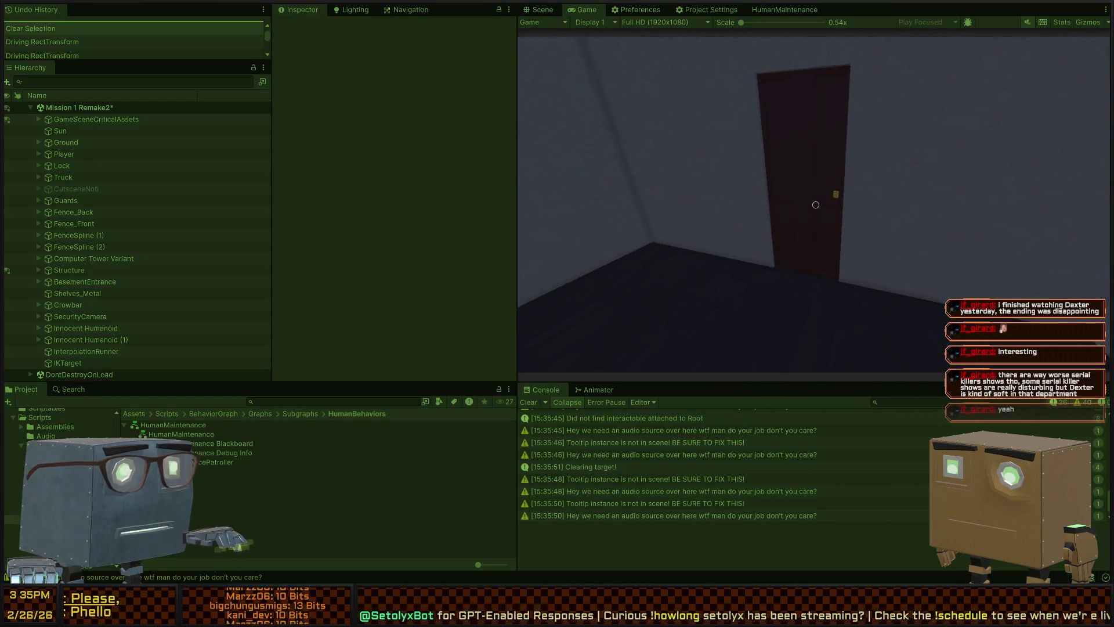
key(w)
key(s)
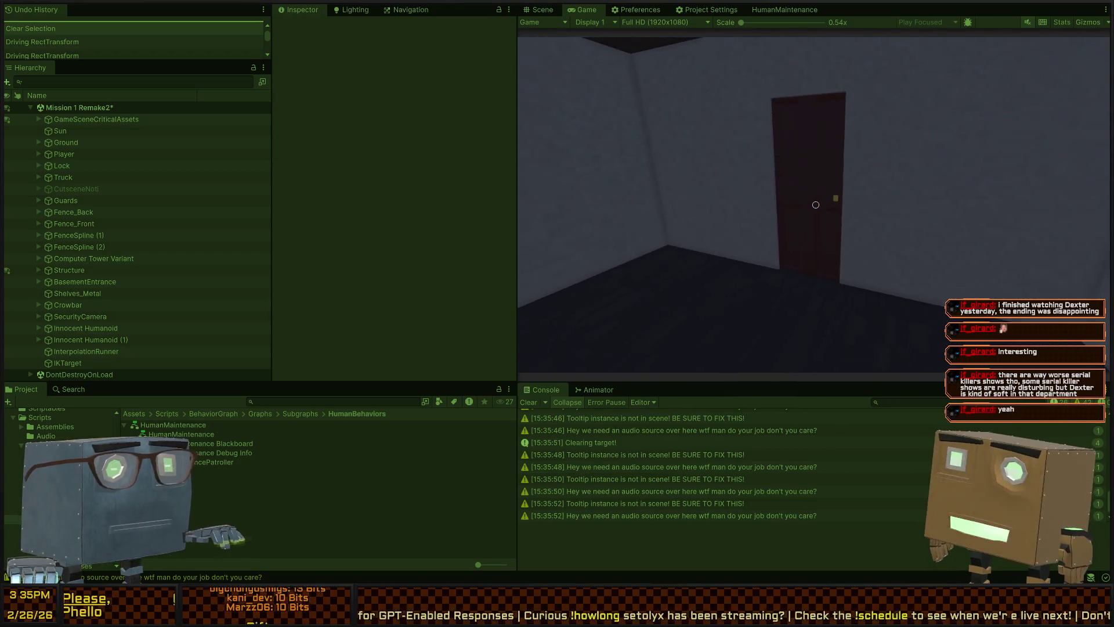
- Fly the Scene camera to the door, stop Play mode, and select the BlockInteract line in Visual Studio
key(ctrl+1)
key(w)
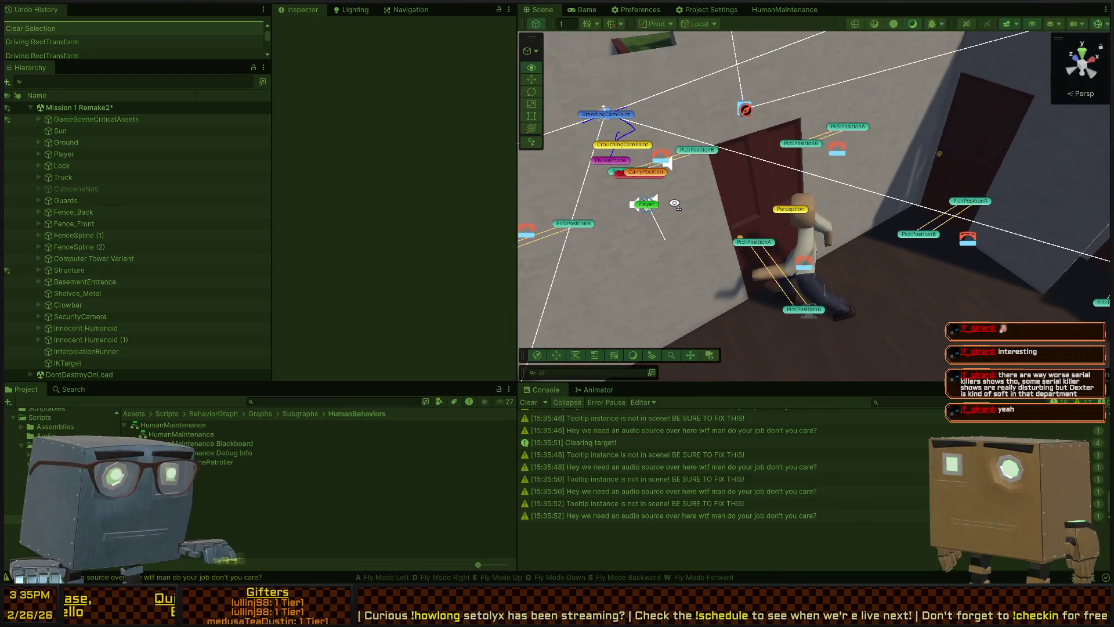
key(ctrl+p)
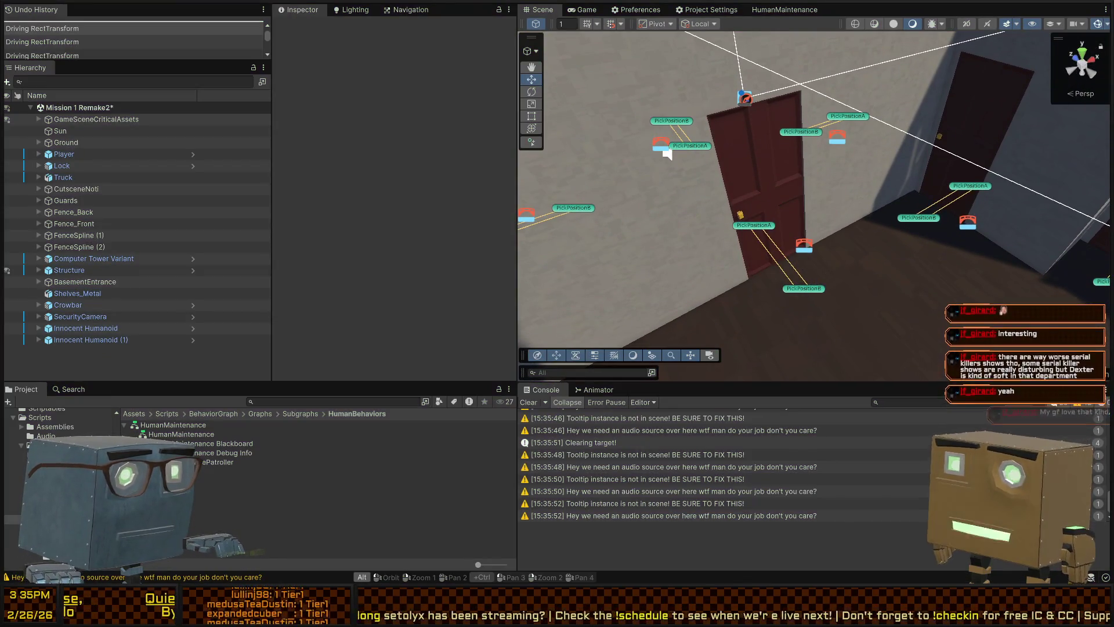
key(alt+Tab)
click(418, 237)
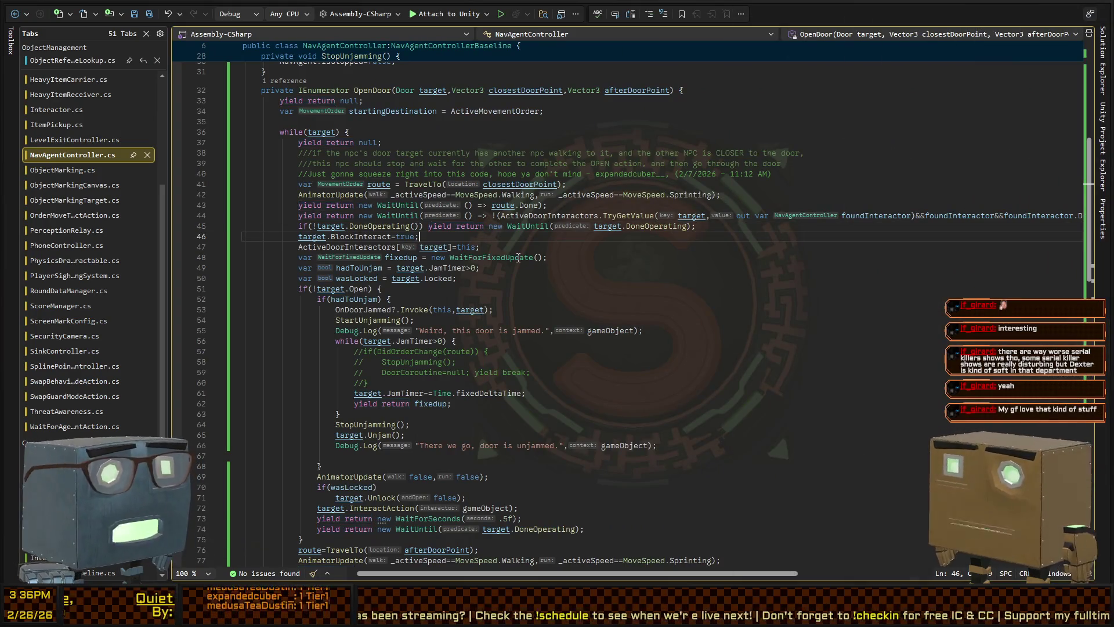
- Move target.BlockInteract=true up two lines to line 44, then return to Unity
key(alt+Up)
key(alt+Up)
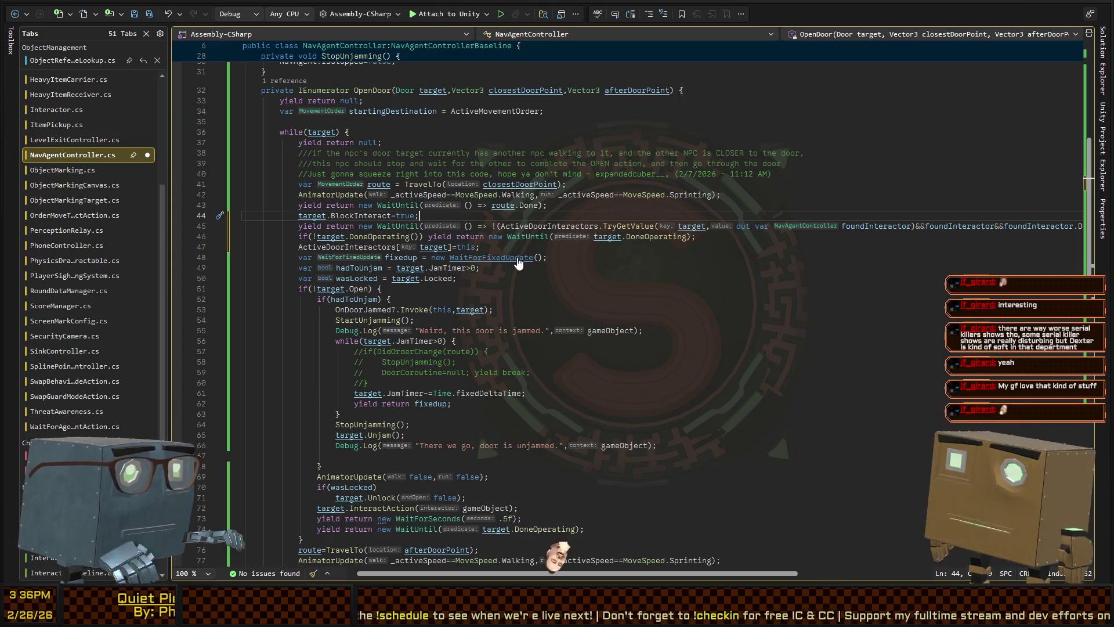
key(alt+Tab)
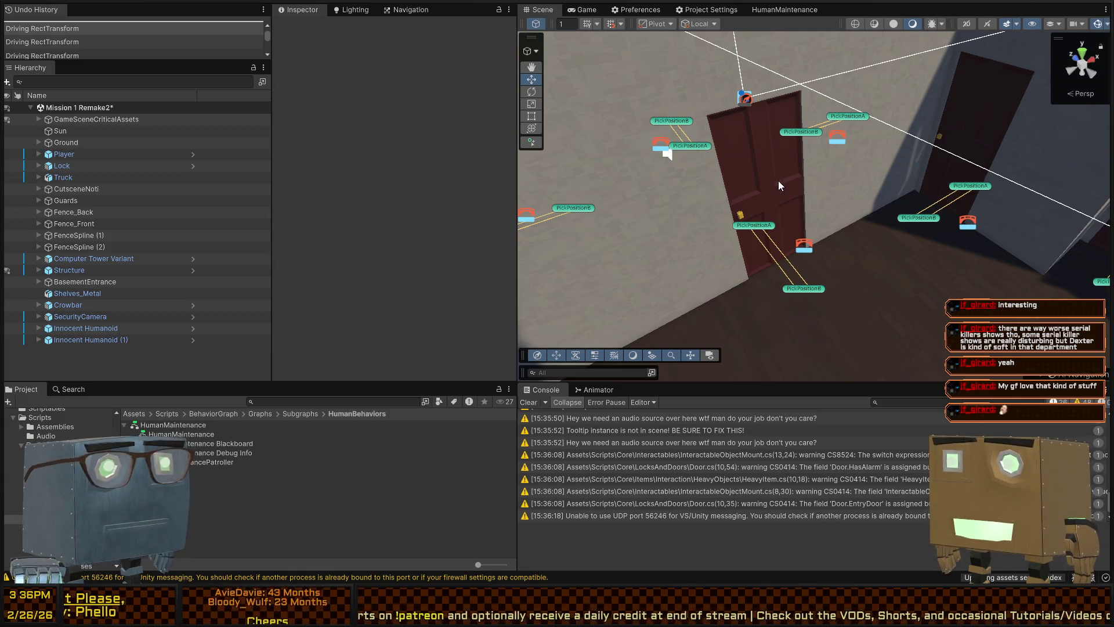
- Enter Play mode, open the house door, follow the NPC, and go through to the stair hallway
key(ctrl+p)
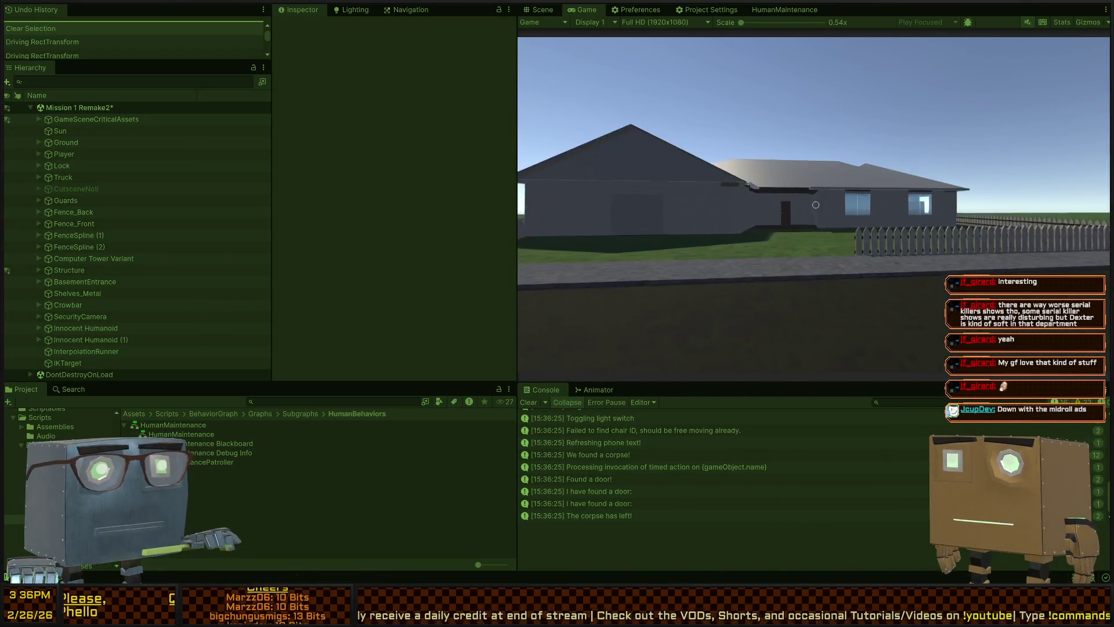
key(w)
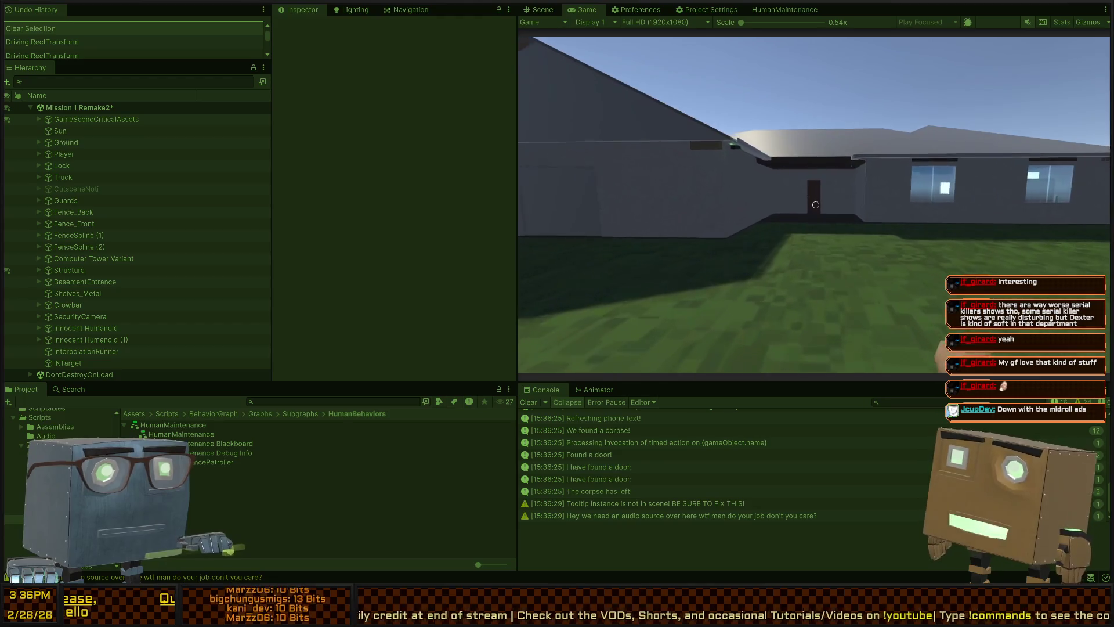
key(w)
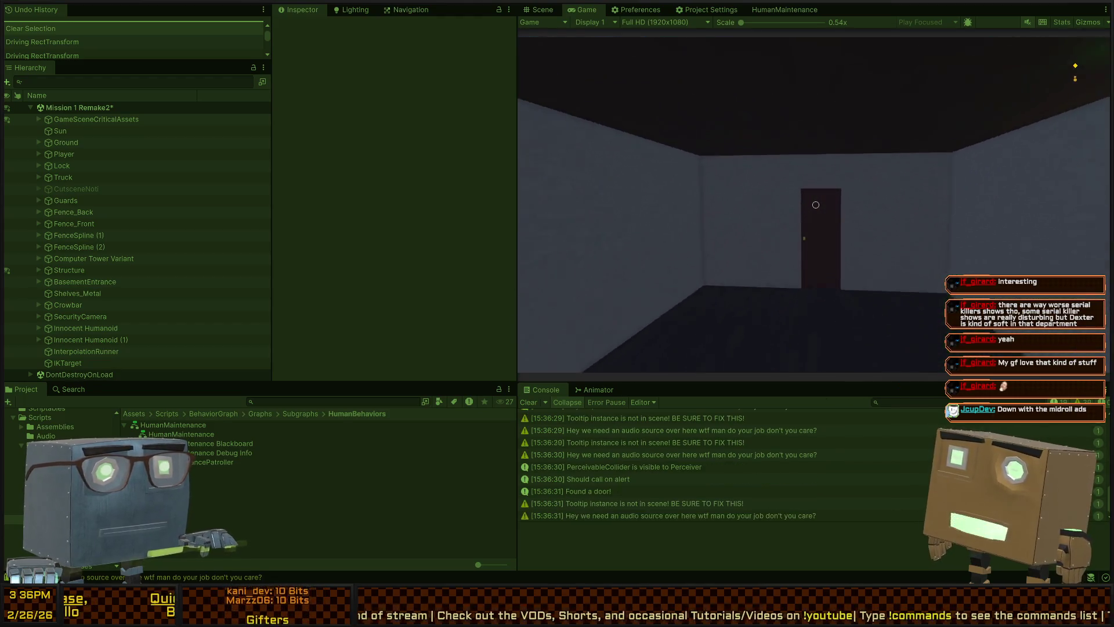
key(f)
key(w)
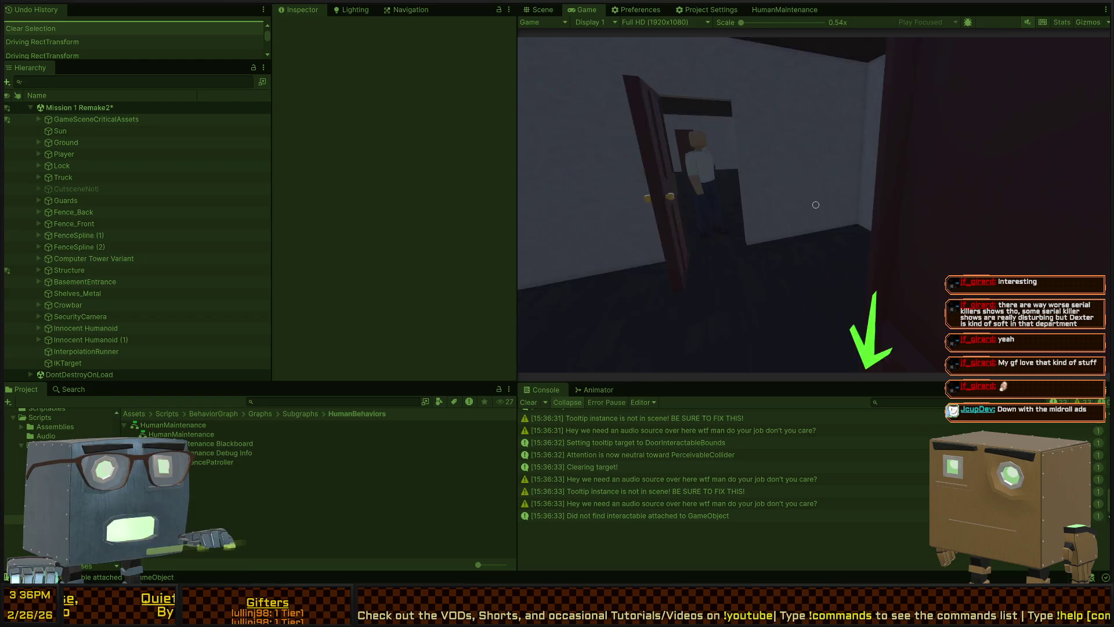
key(w)
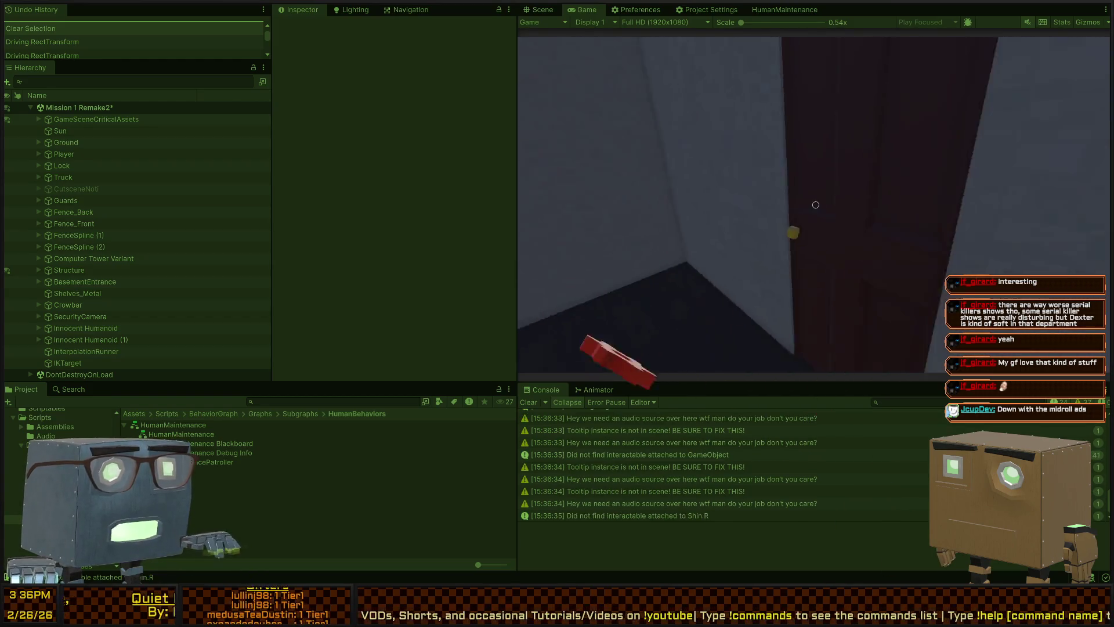
key(w)
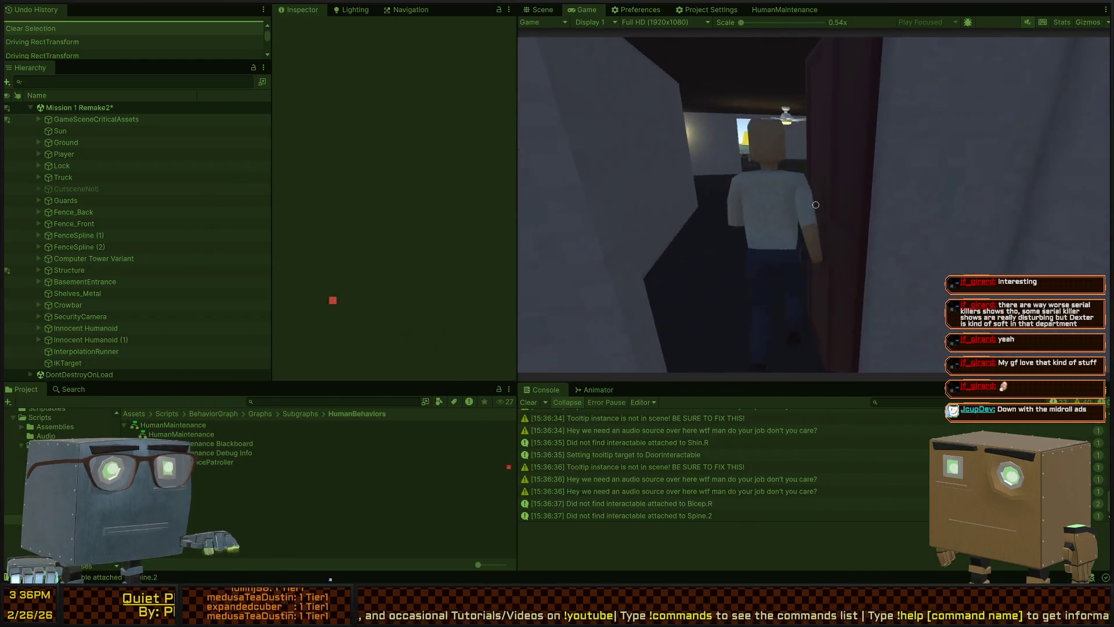
key(s)
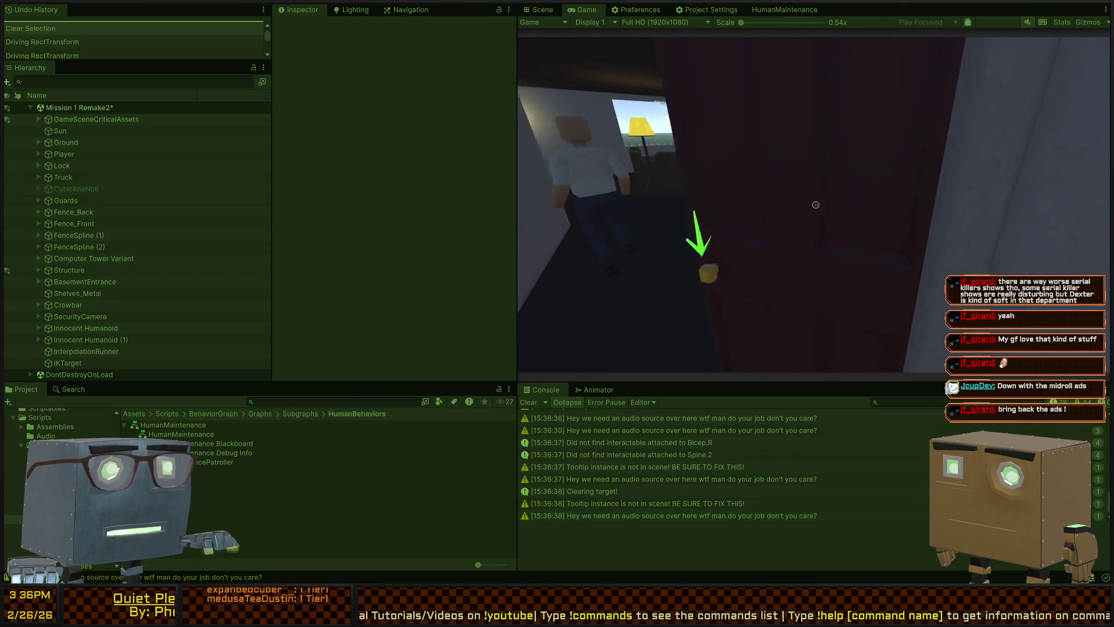
key(w)
key(f)
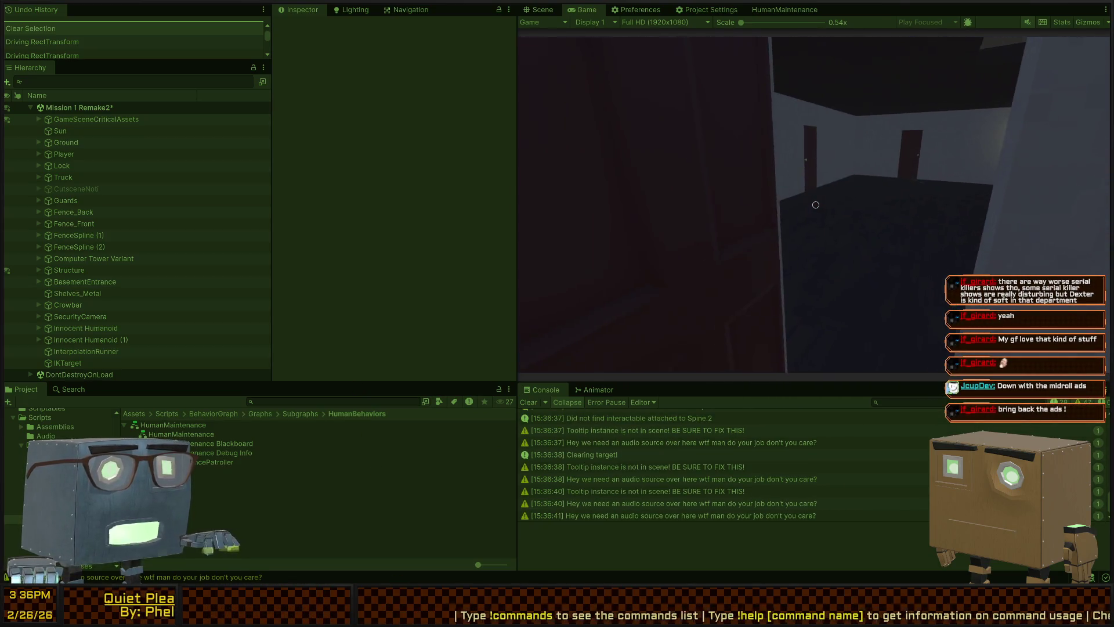
- Open the door to the lamp-lit room, tour the kitchen and seated NPC, then head to the red doors
key(w)
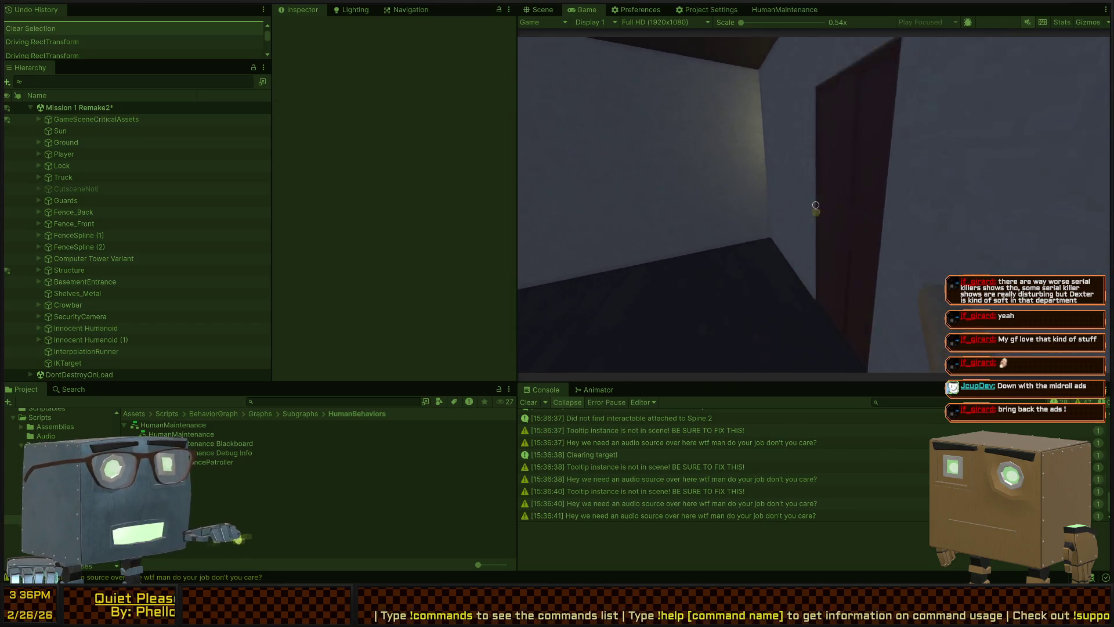
key(f)
key(w)
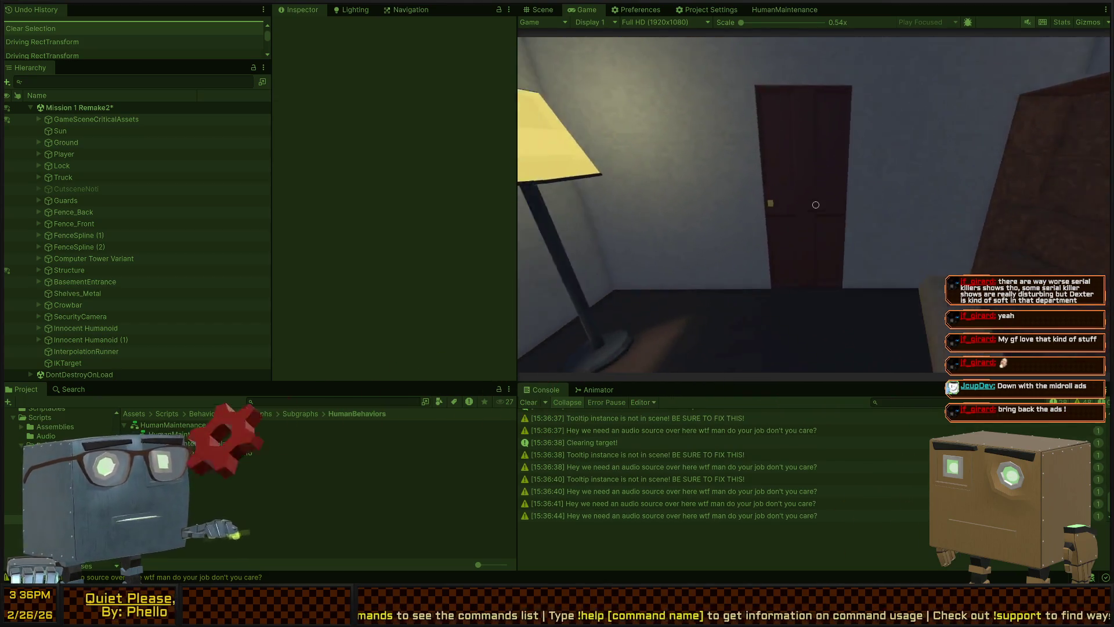
key(w)
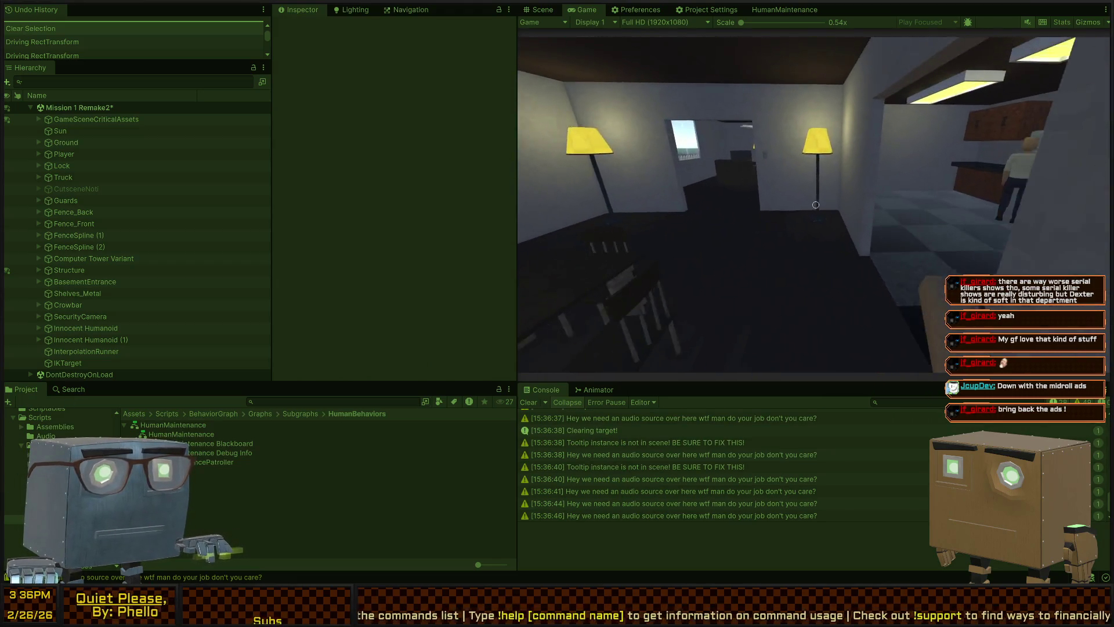
key(w)
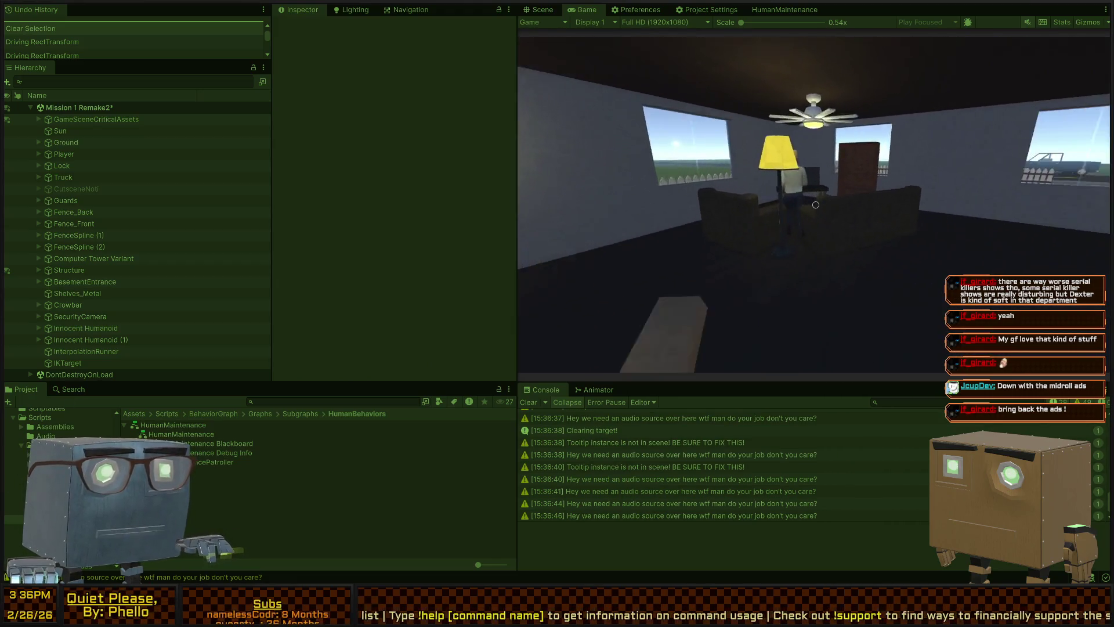
key(w)
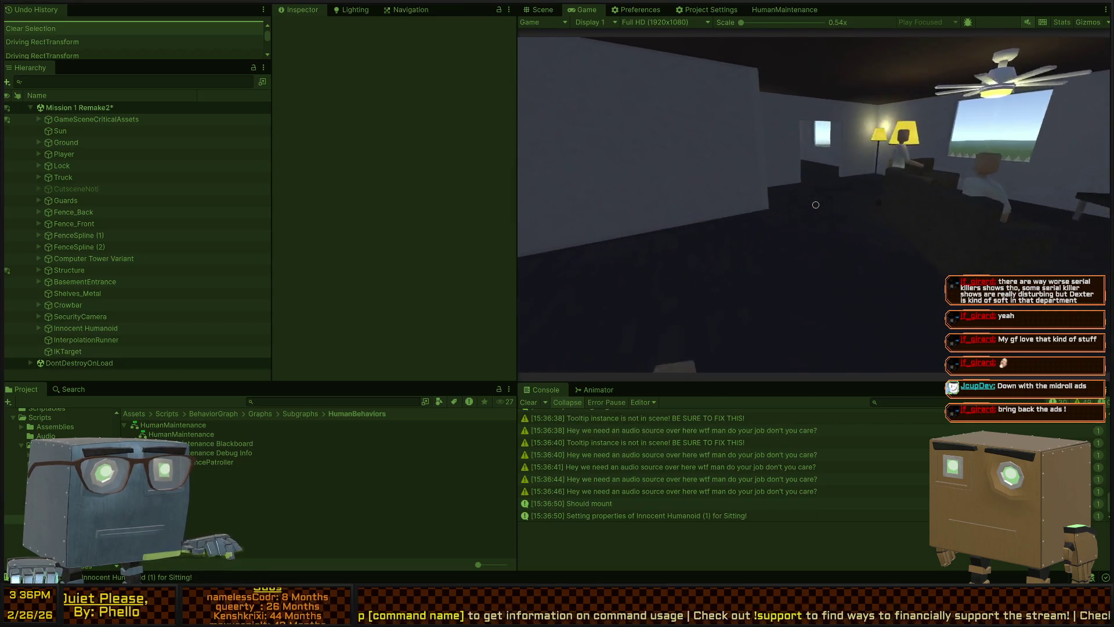
key(w)
key(w)
key(w)
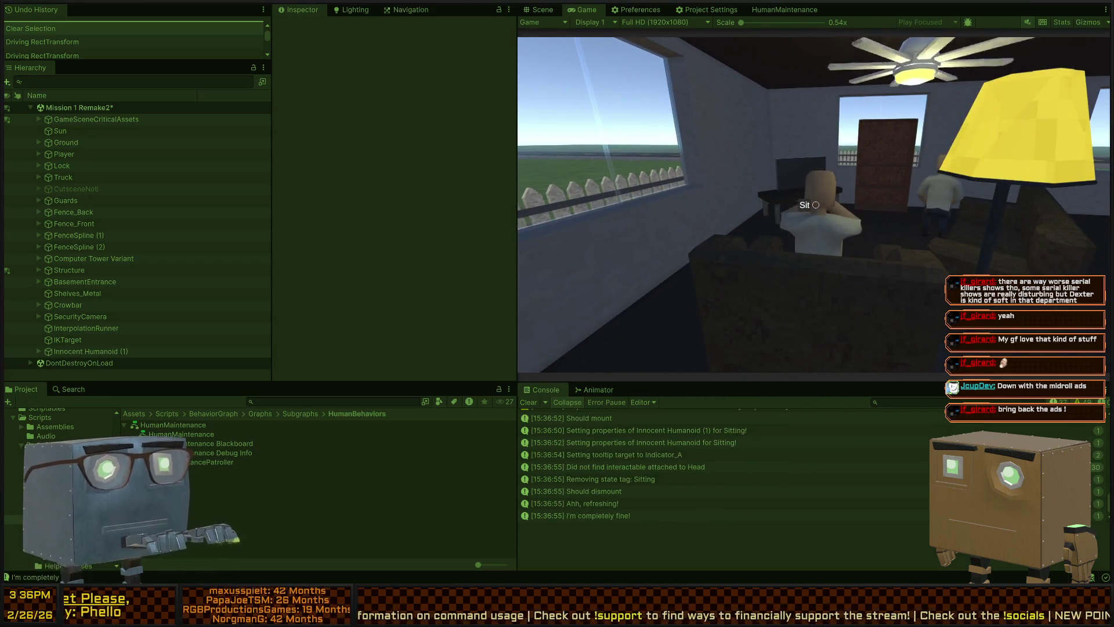
key(w)
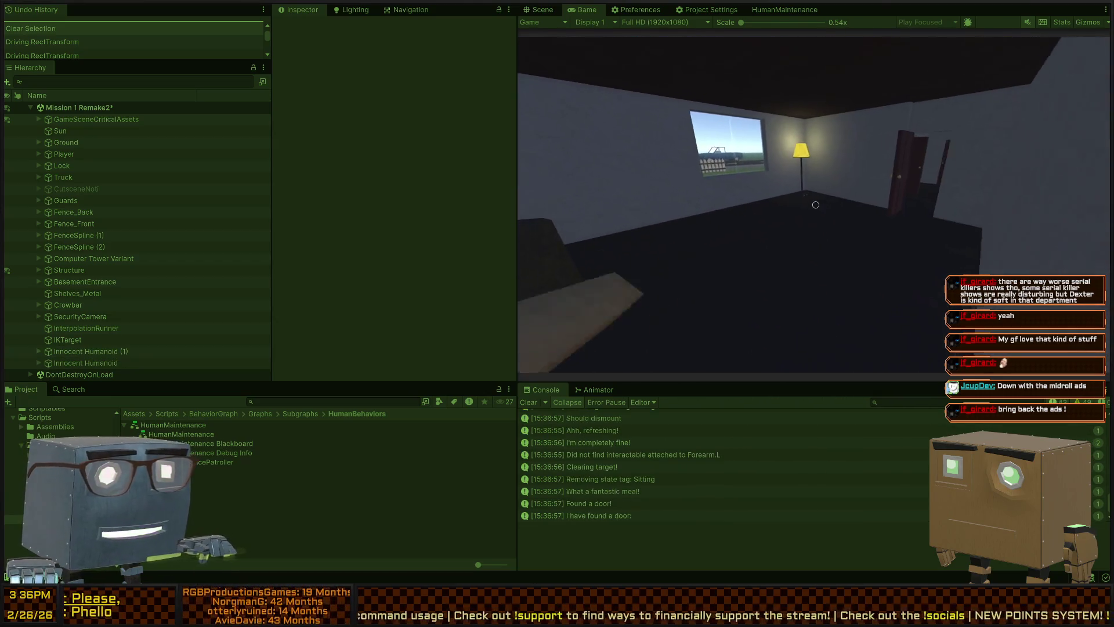
key(w)
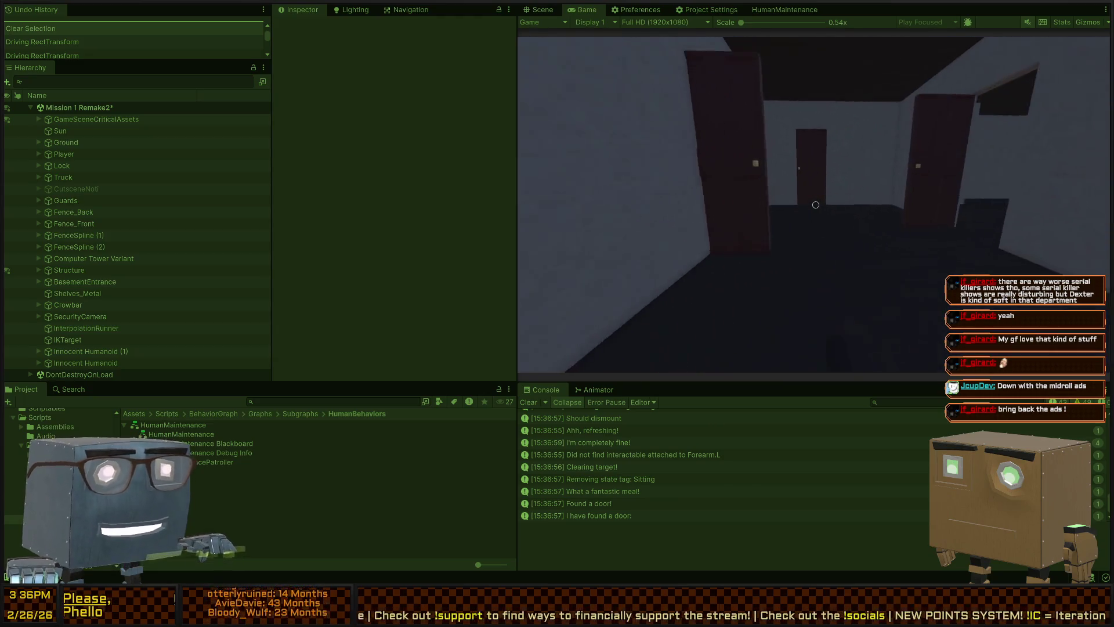
key(w)
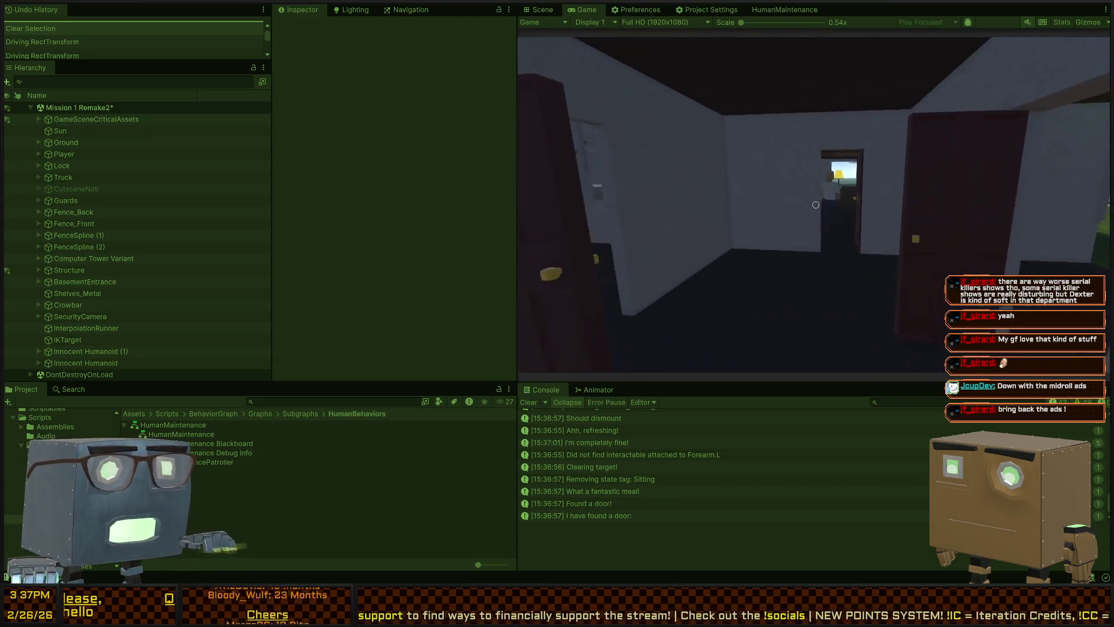
key(w)
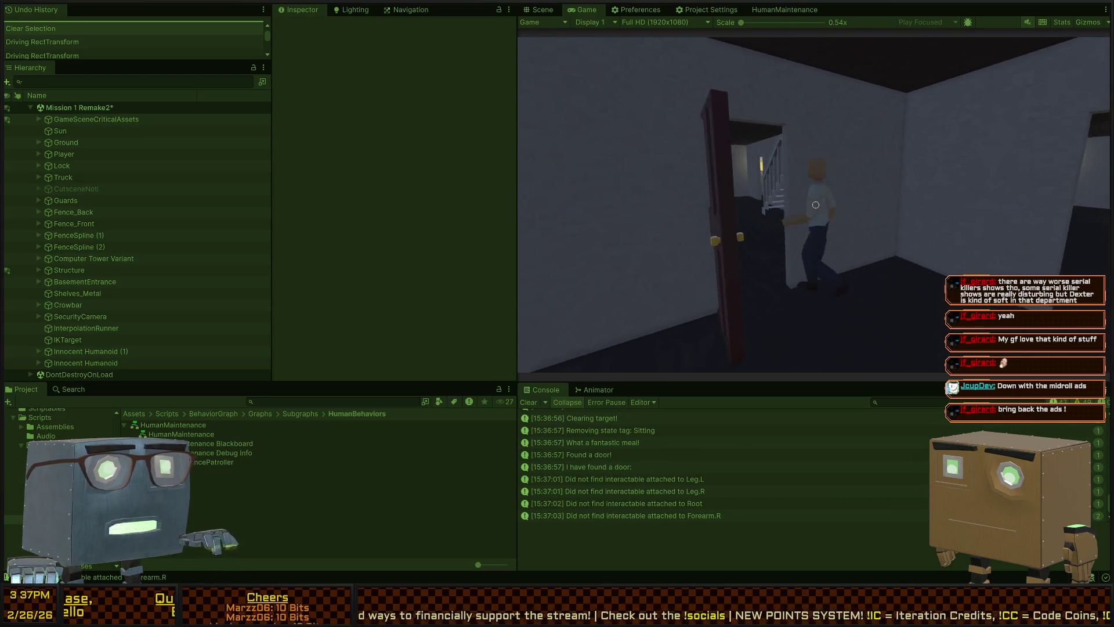
key(w)
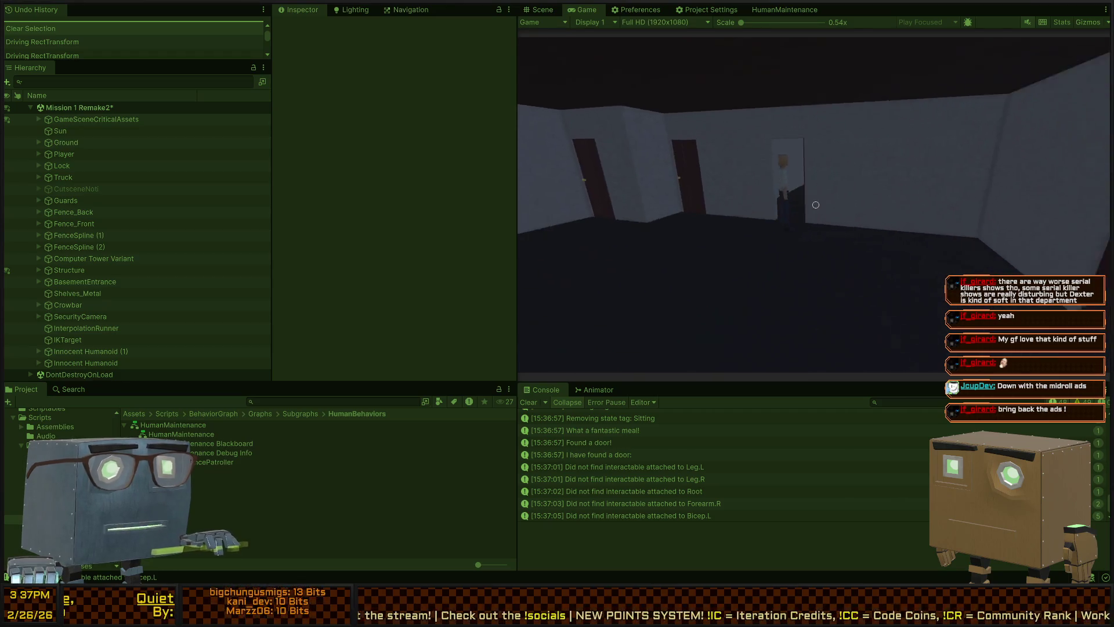
key(w)
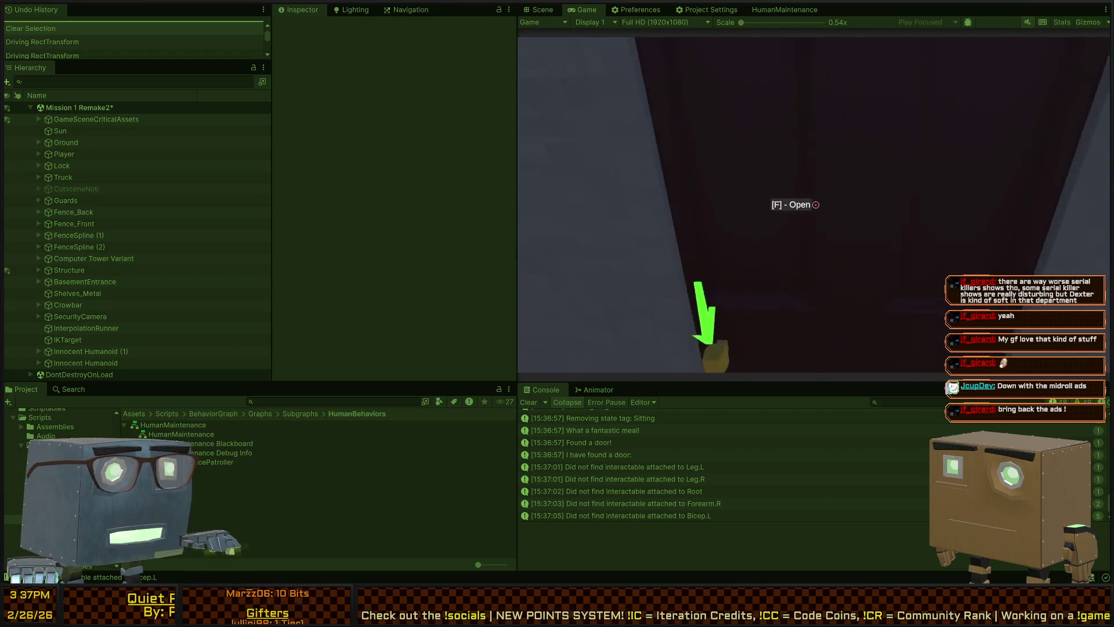
- Open the red bedroom door, return to the living room, and look around the humanoid by the couch
key(e)
key(w)
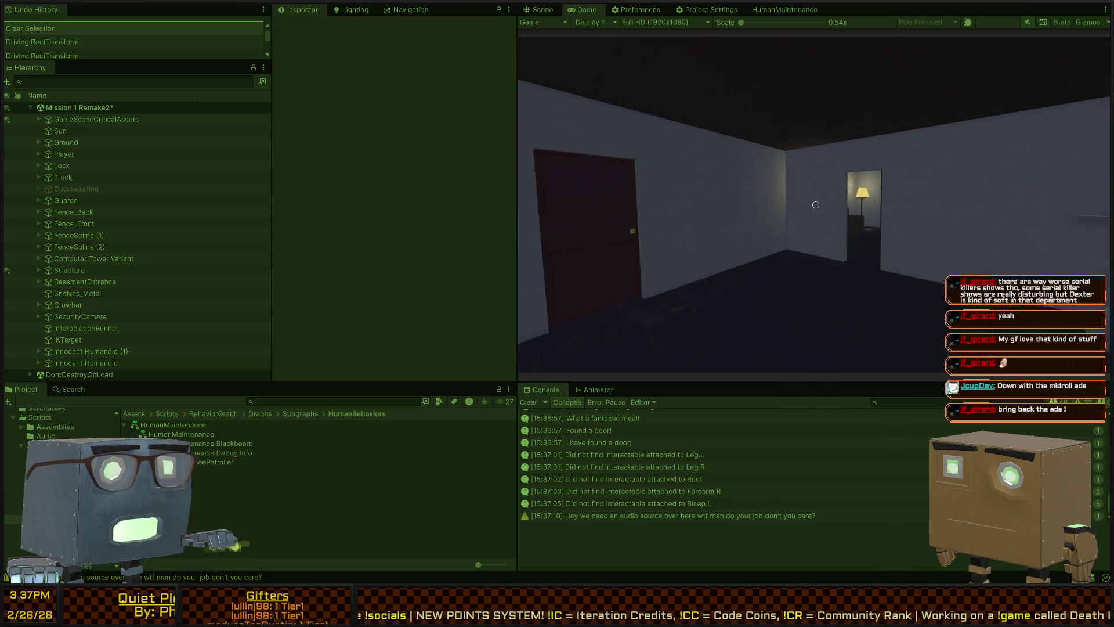
key(w)
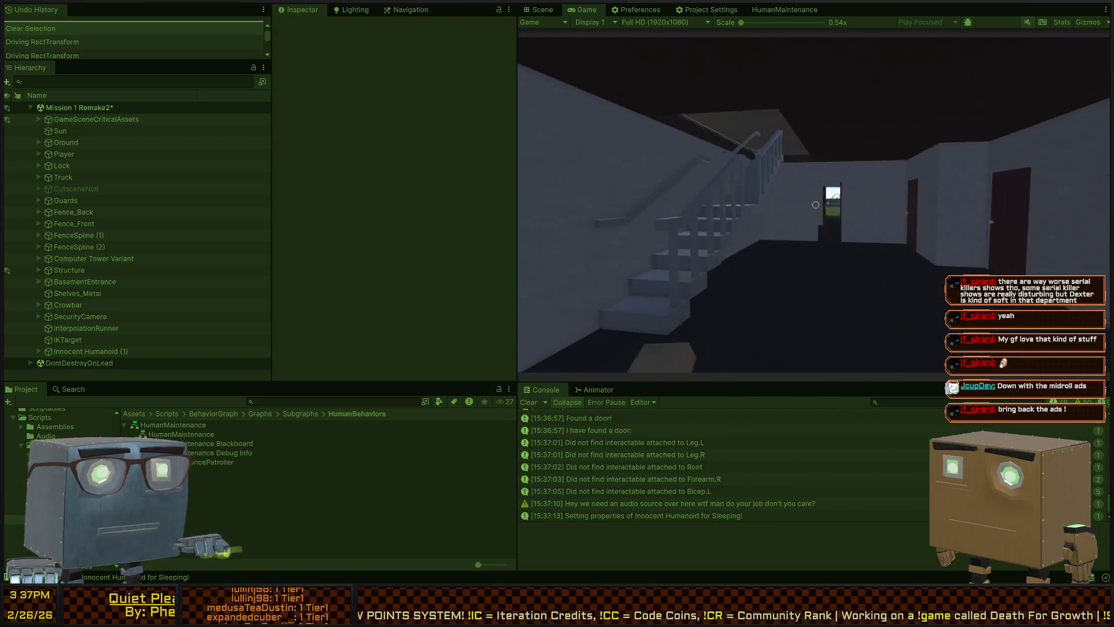
key(w)
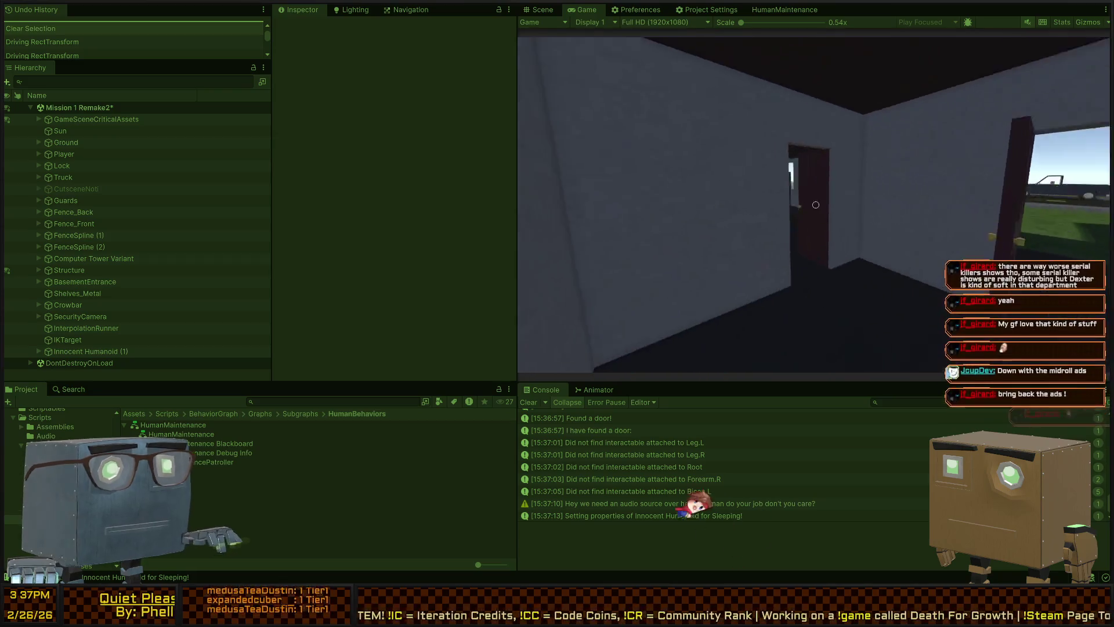
key(w)
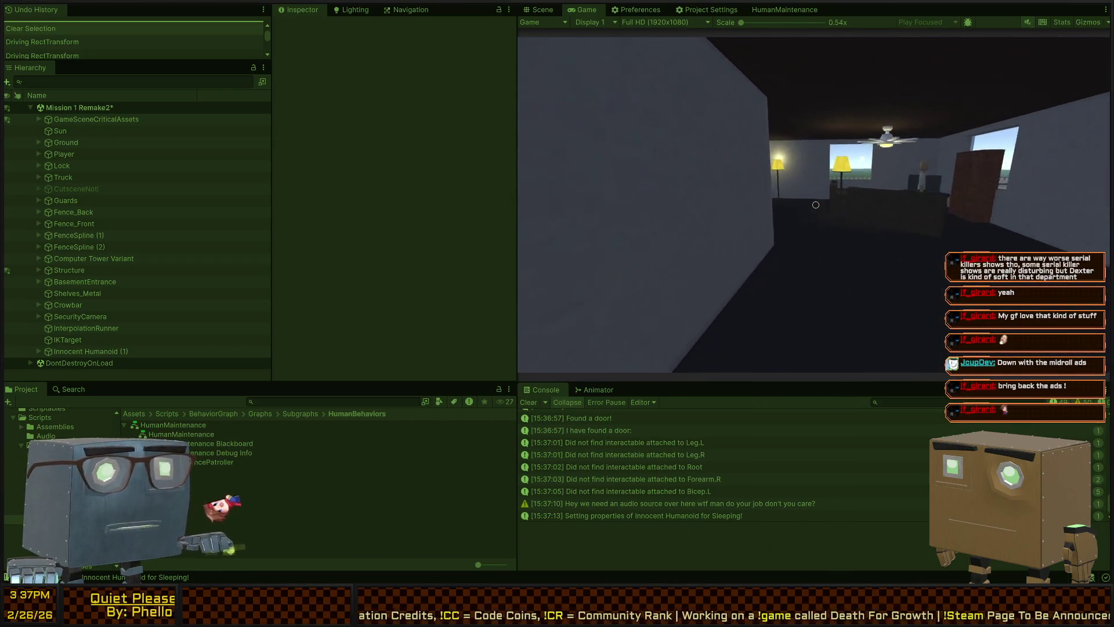
key(w)
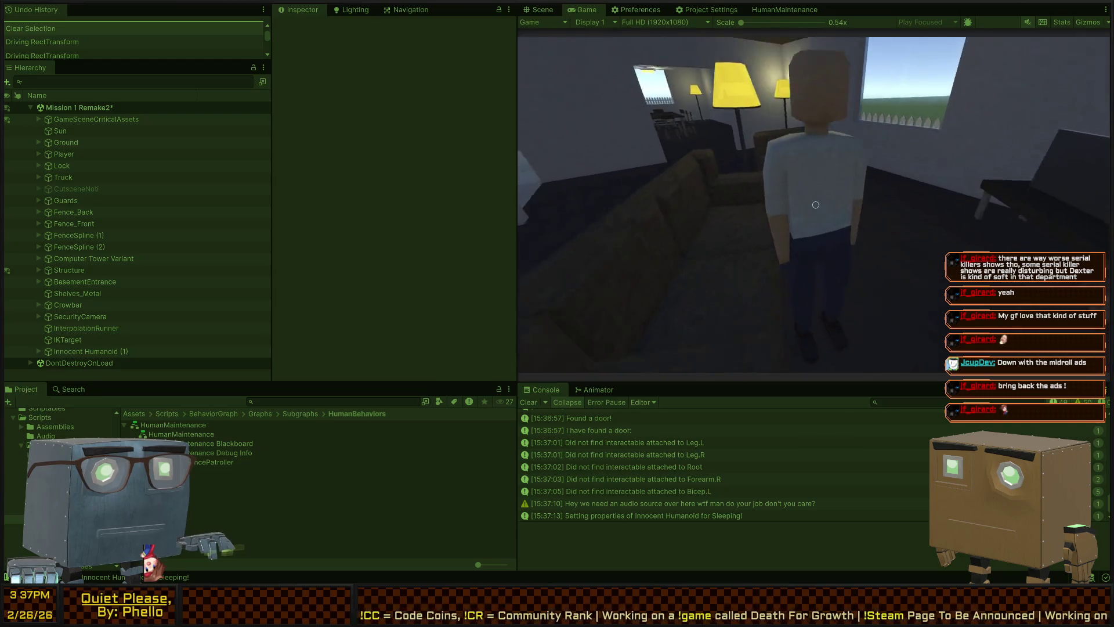
key(s)
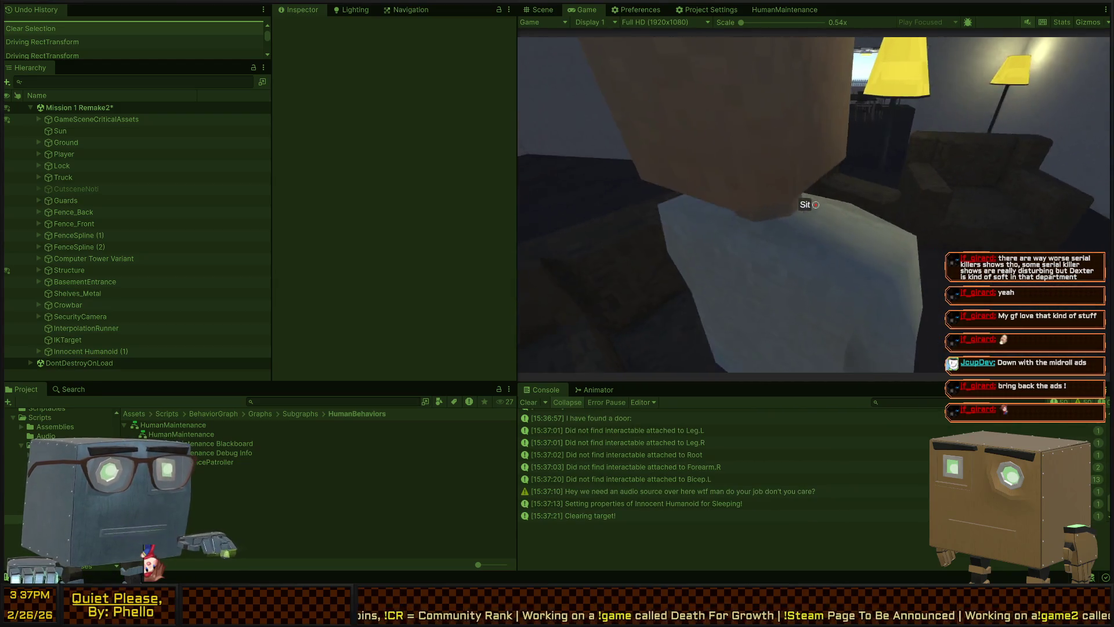
key(s)
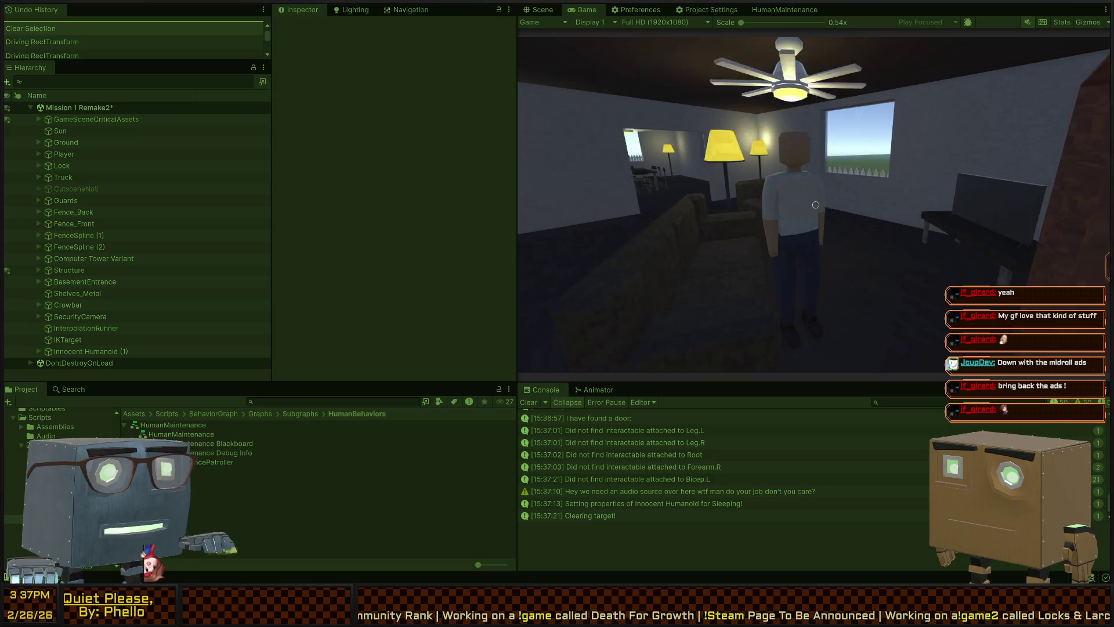
key(a)
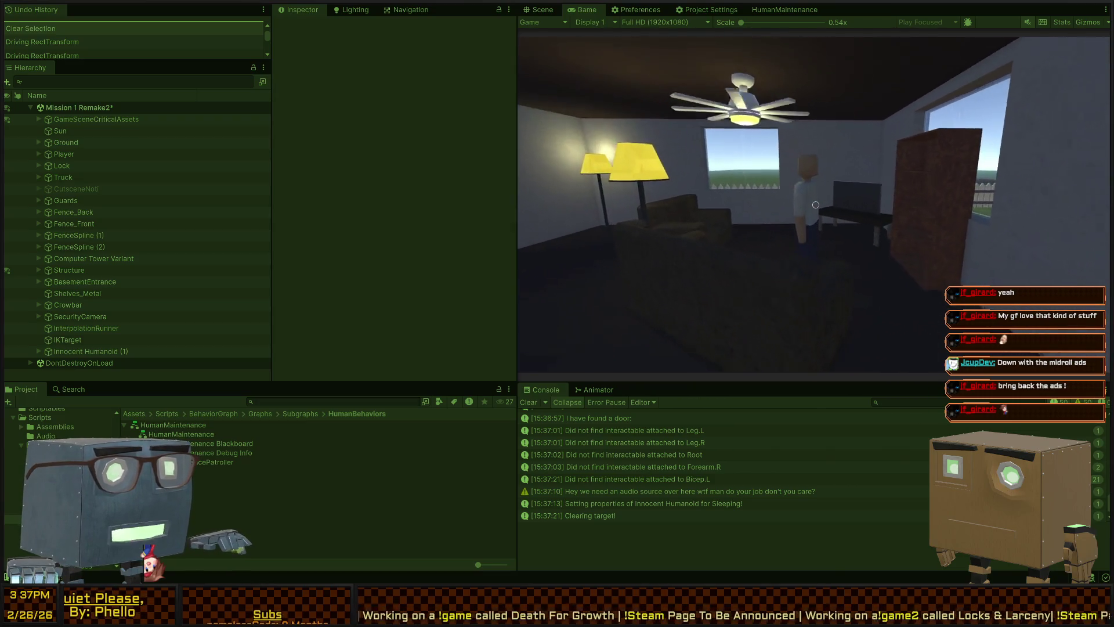
key(s)
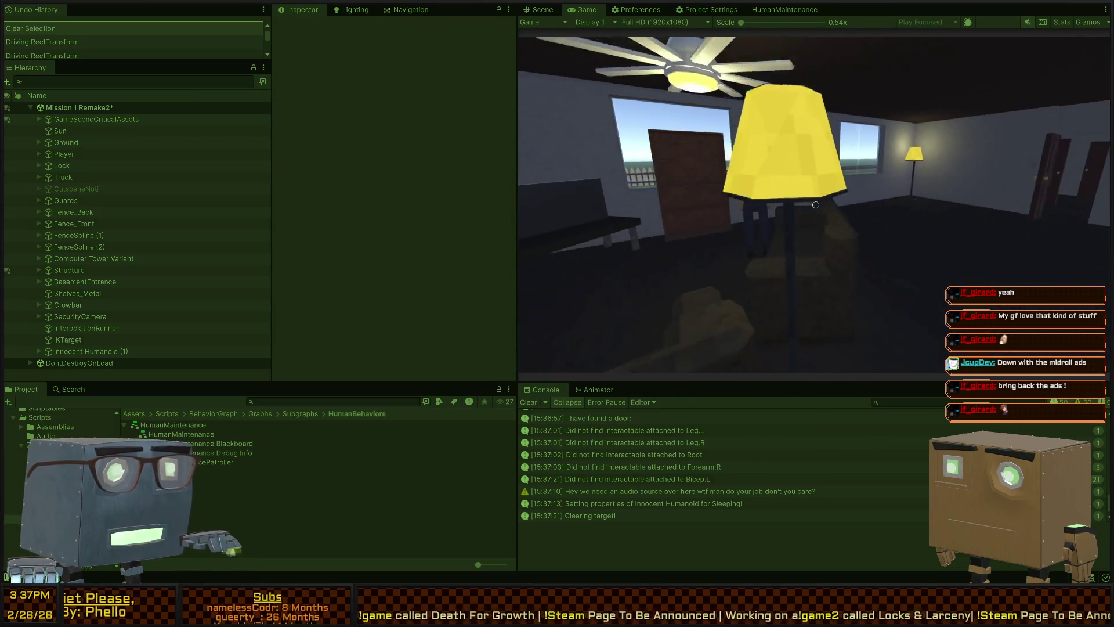
key(w)
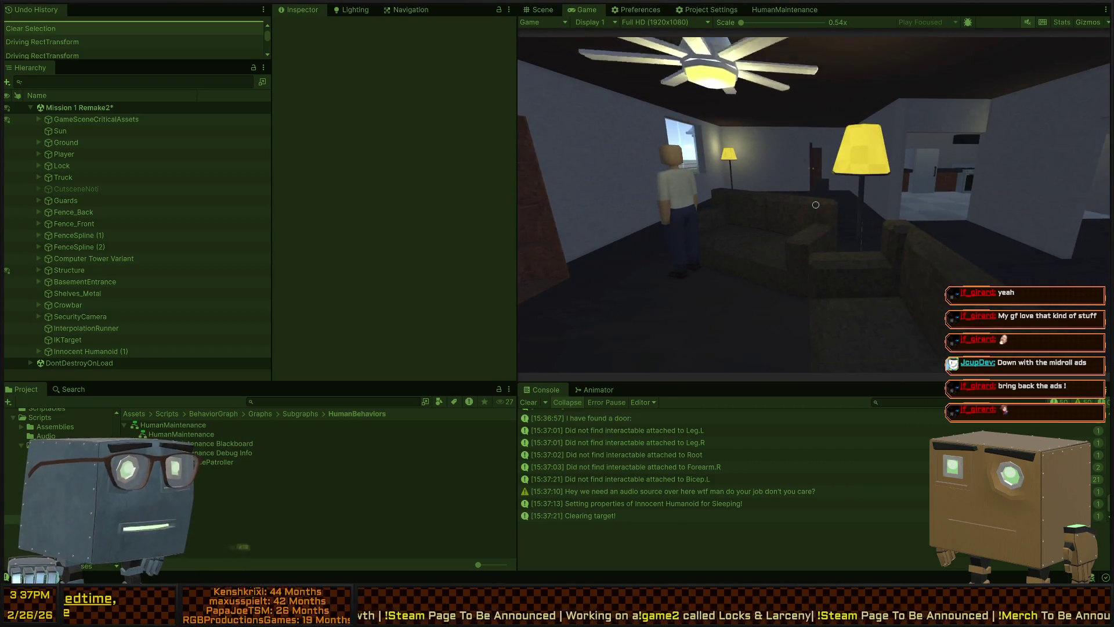
- Set the HumanMaintenance behaviour graph's debug target to Innocent Humanoid (1)
click(539, 9)
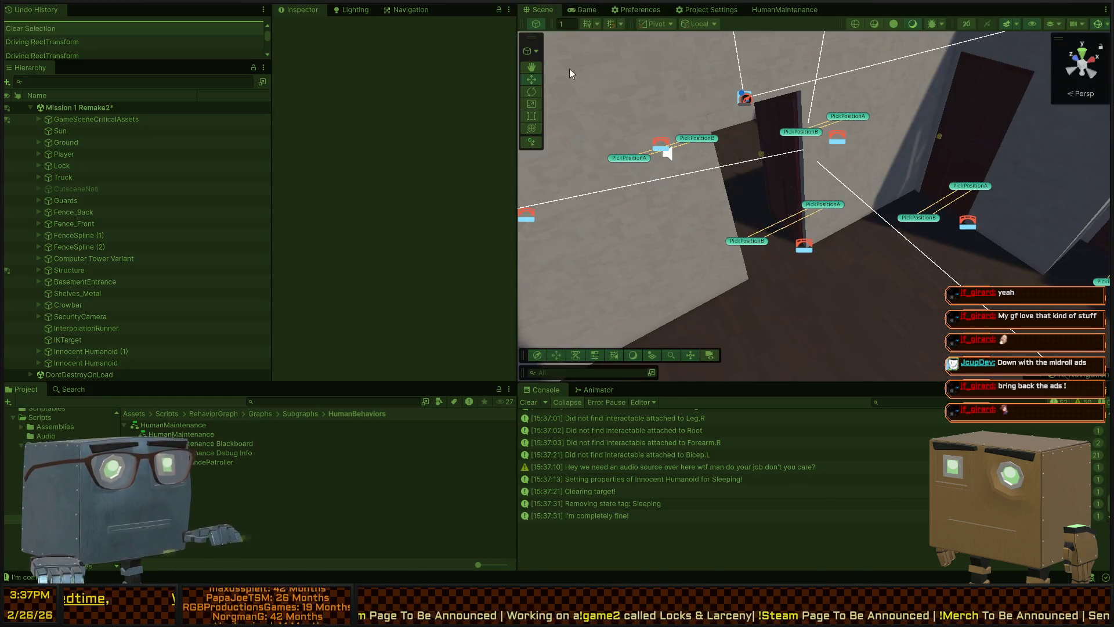
click(775, 13)
click(631, 31)
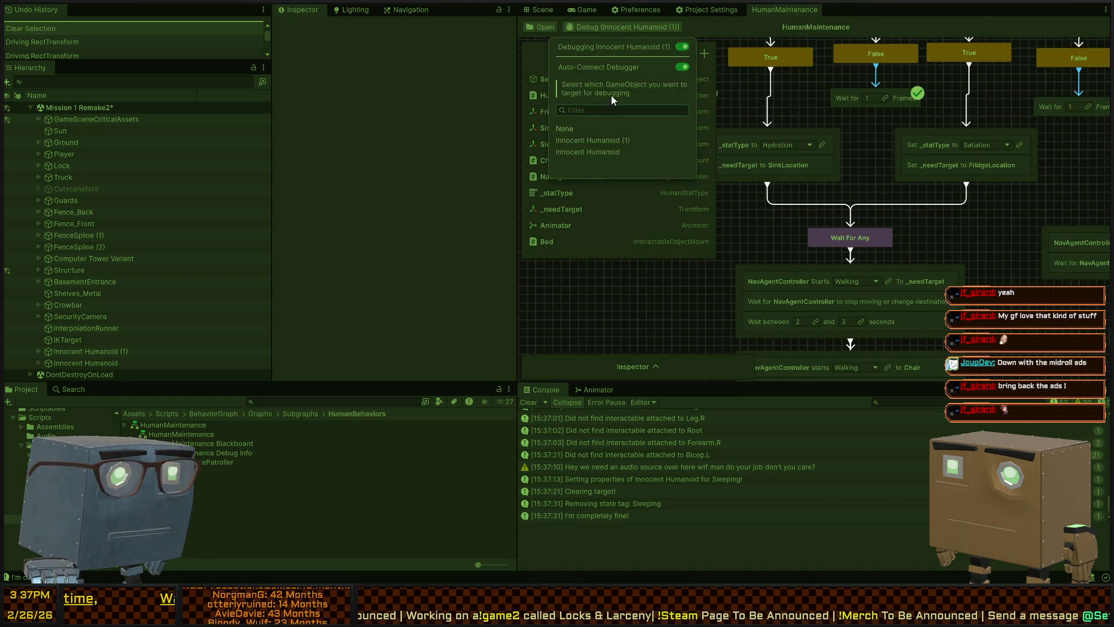
click(591, 140)
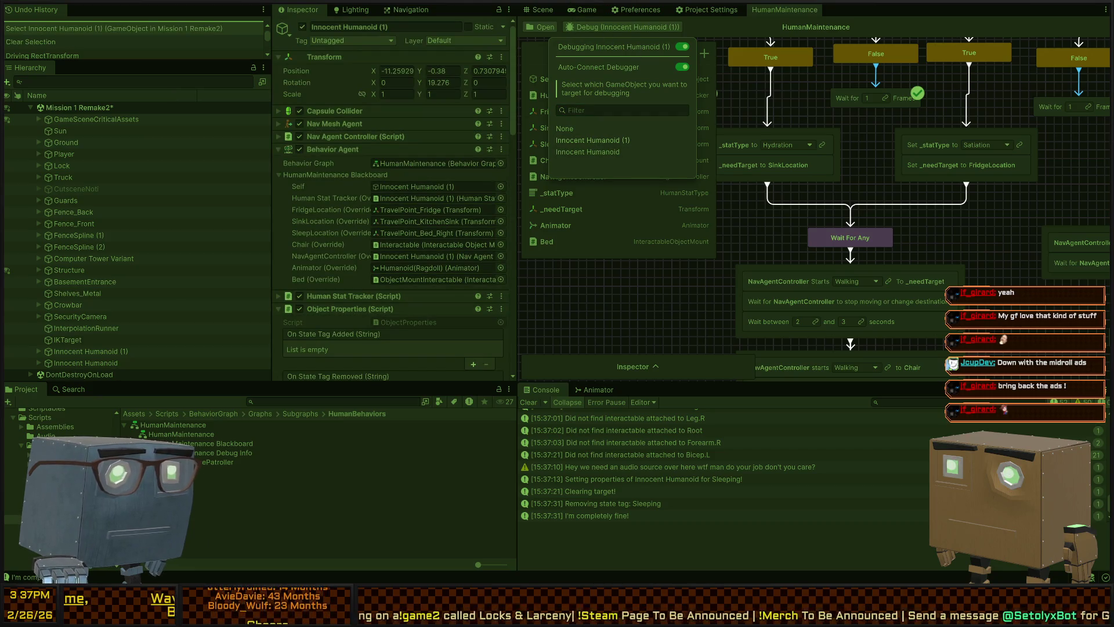
- Frame the humanoid's room in the Scene view, recheck the graph, and return to the Game view
click(533, 11)
key(f)
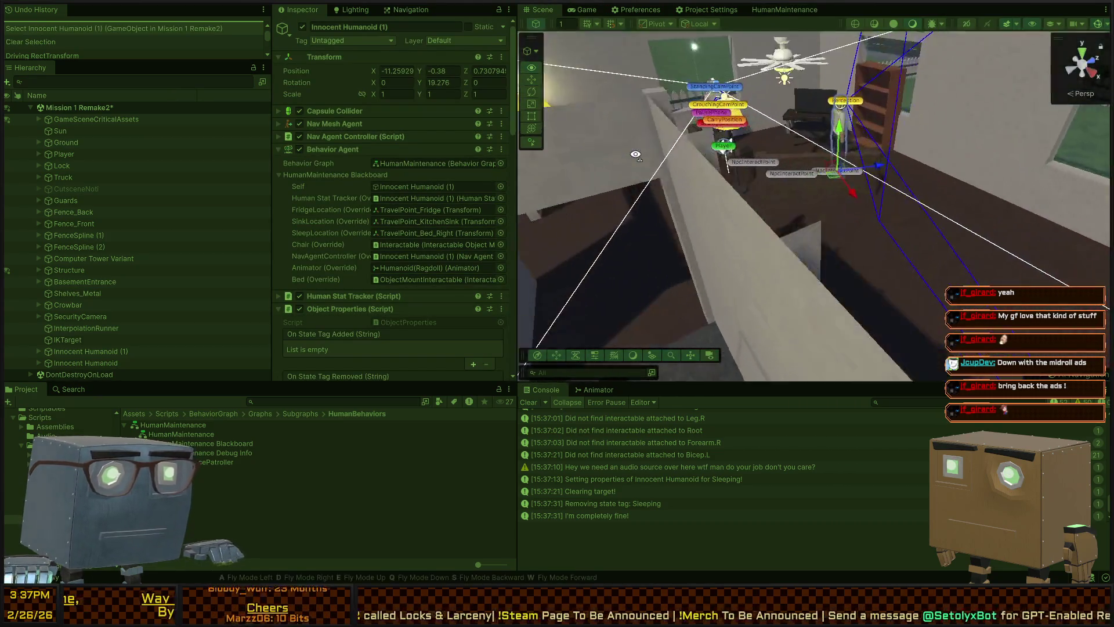
click(795, 9)
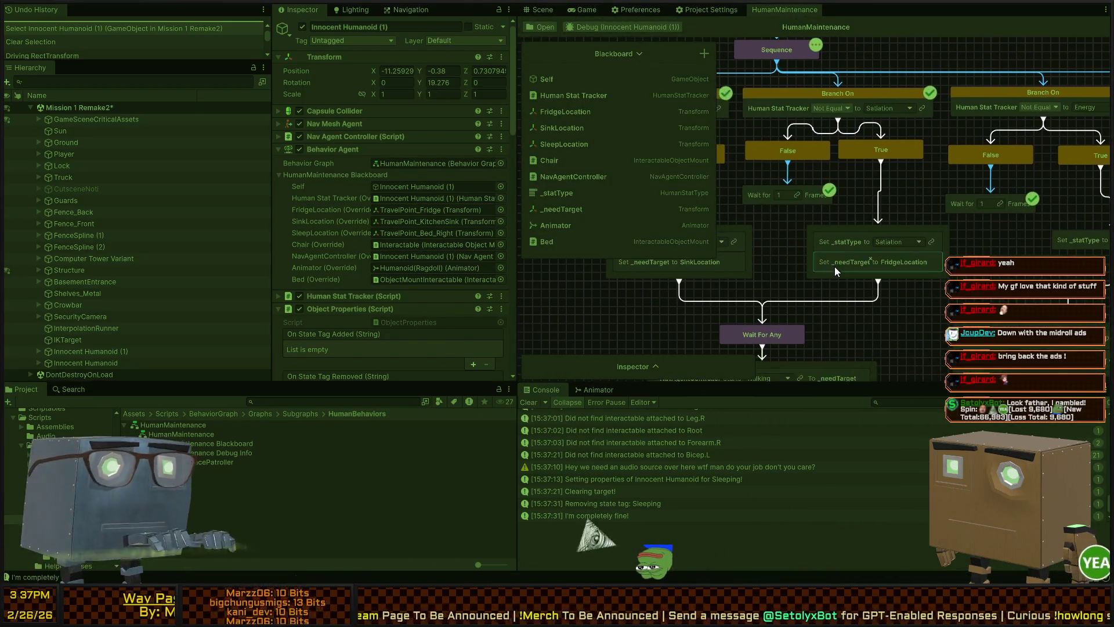
click(583, 9)
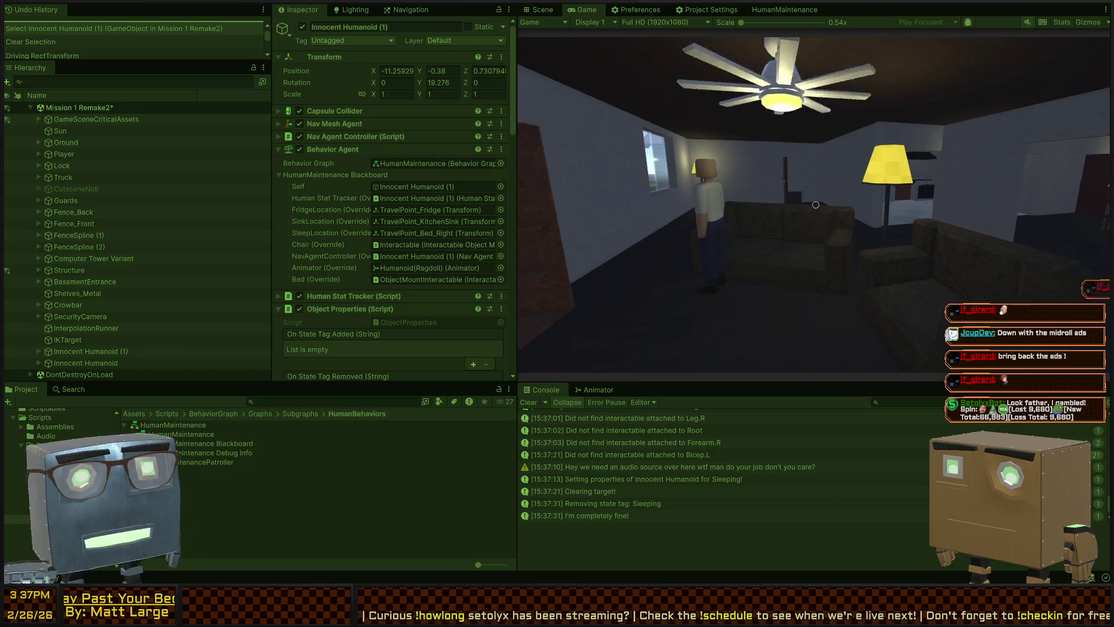
- Walk from the living room toward the hallway, then view the humanoid in the Scene view
key(w)
key(w)
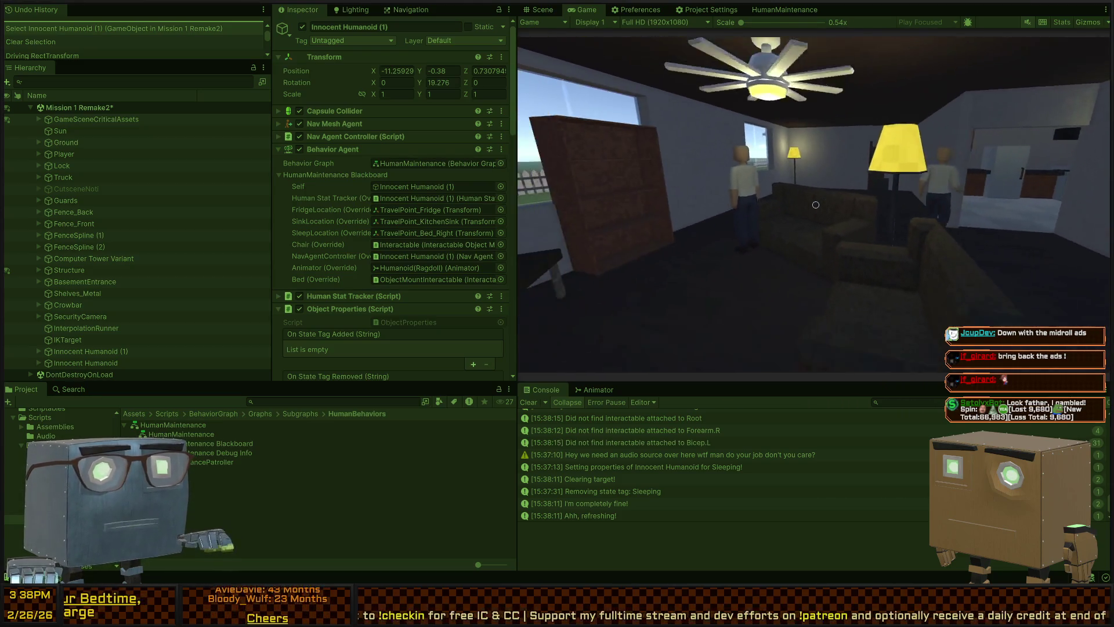
click(540, 12)
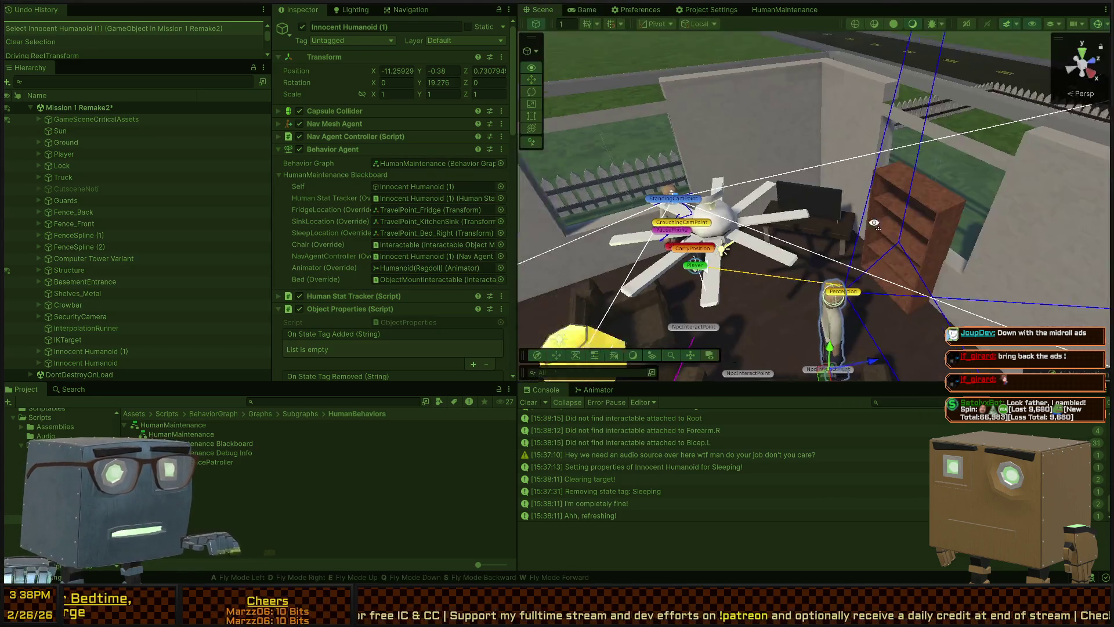
- Pull back from the humanoid, zoom out the HumanMaintenance graph, then face the bookshelf in the Game view
key(s)
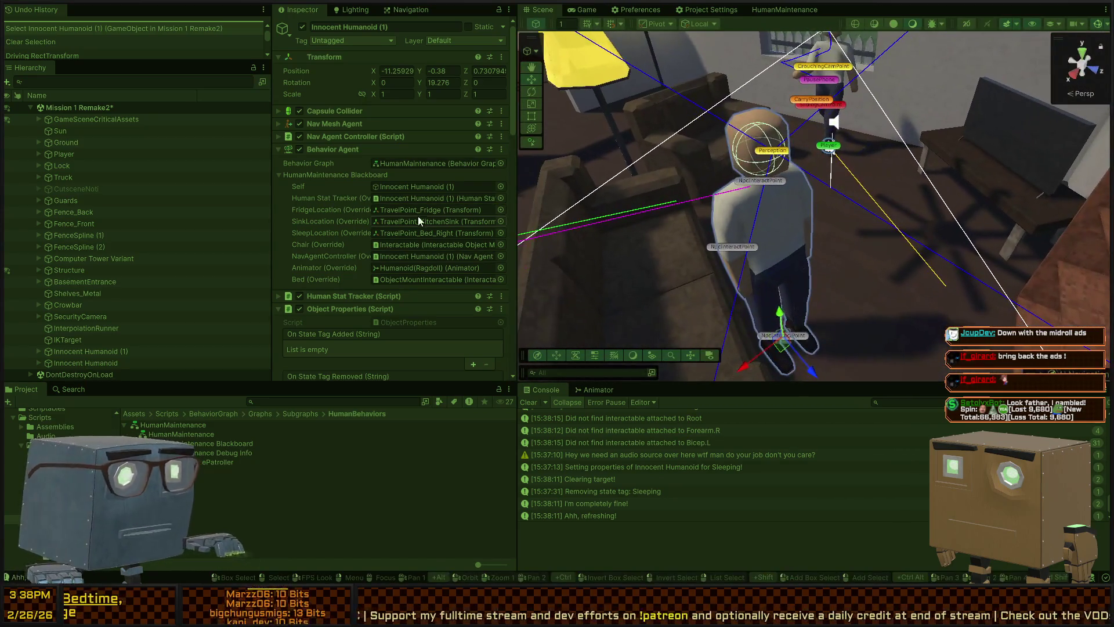
click(767, 9)
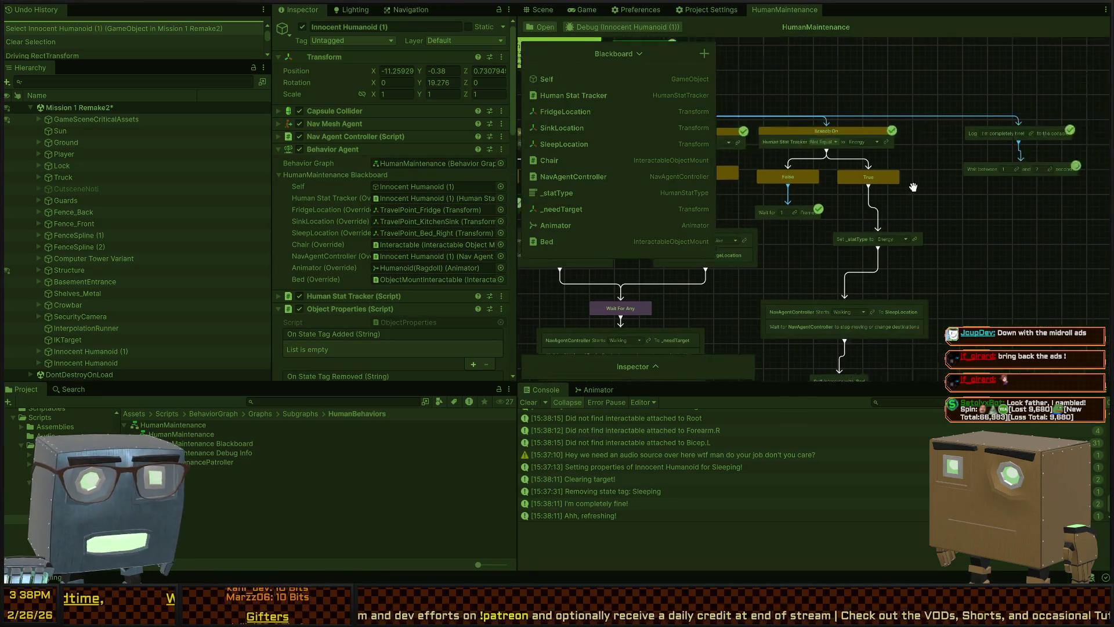
scroll(841, 209, down, 5)
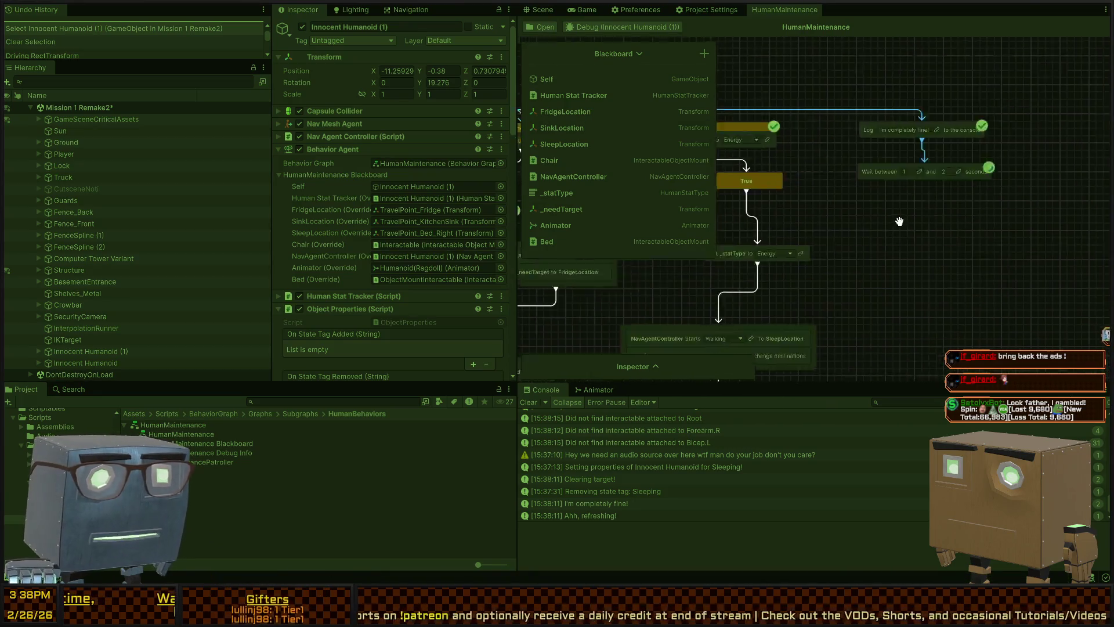
key(ctrl+2)
drag(850, 208, 540, 69)
scroll(340, 152, down, 5)
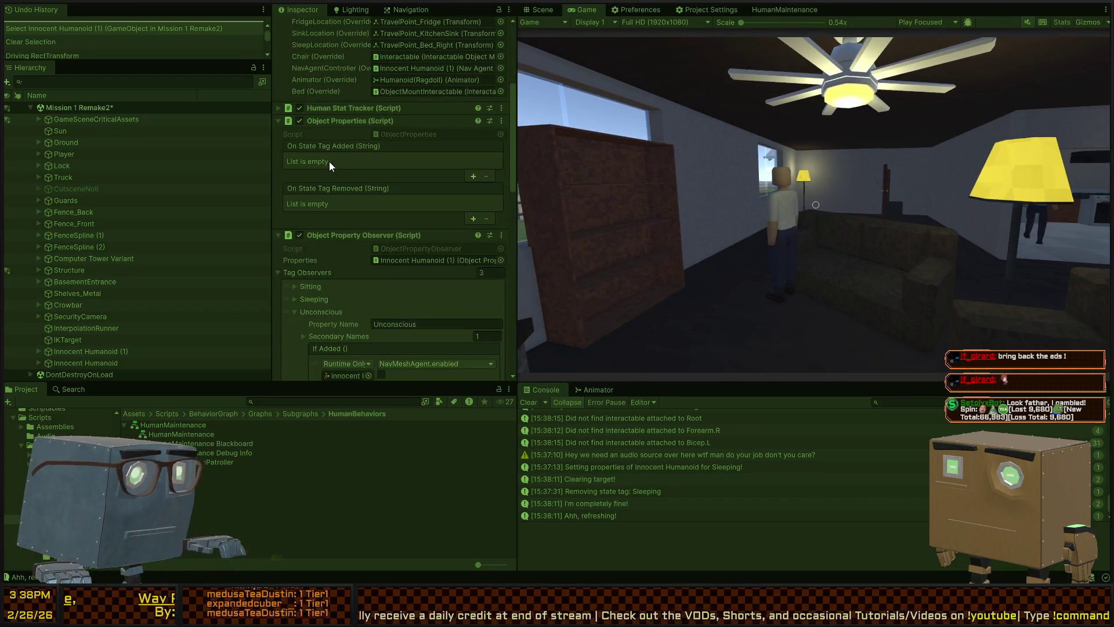
- Expand Human Stat Tracker to reveal Satiation, Hydration and Energy, and dock the Scene tab beside the Inspector
click(337, 109)
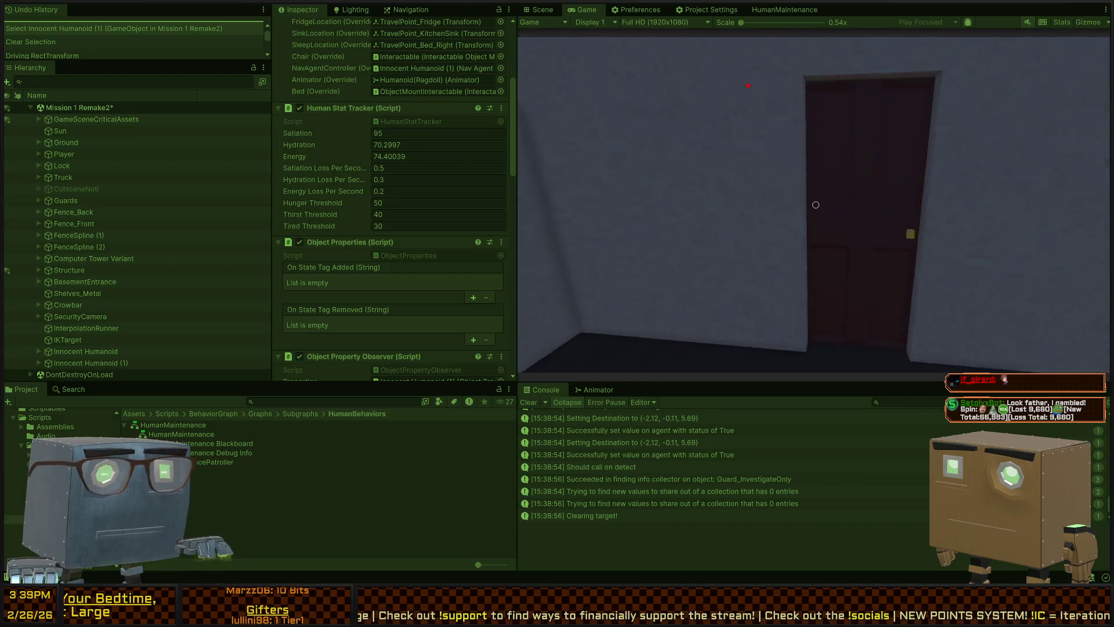
mouse_move(530, 8)
mouse_down()
mouse_move(447, 11)
mouse_move(464, 116)
mouse_move(568, 214)
mouse_move(501, 231)
mouse_move(494, 220)
mouse_up()
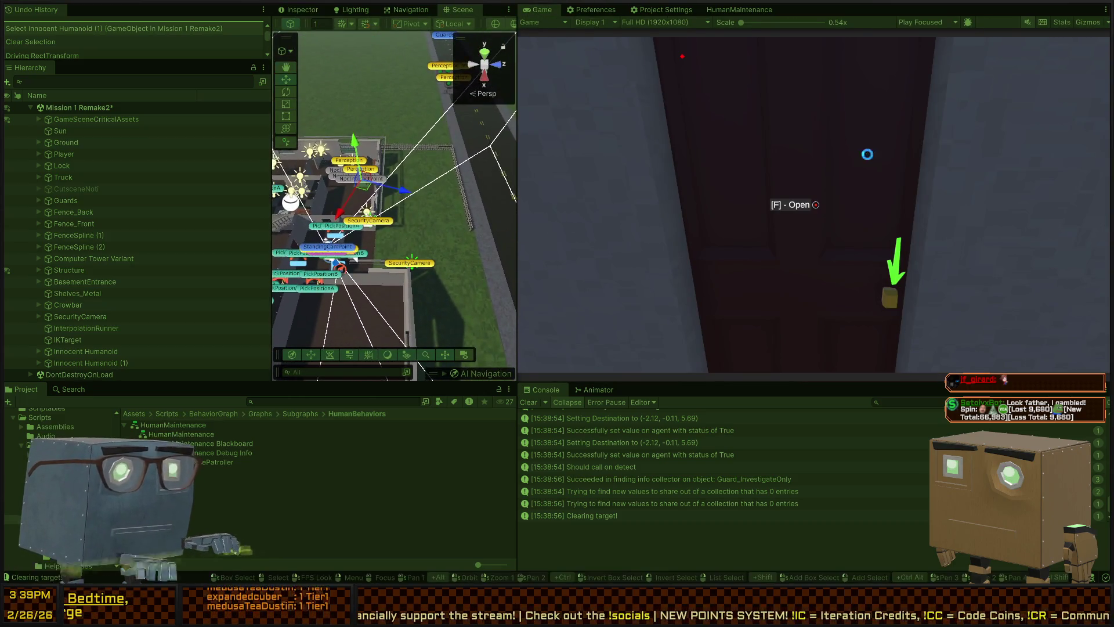
- Walk the player forward to the door, then exit Play mode with Ctrl+P
key(w)
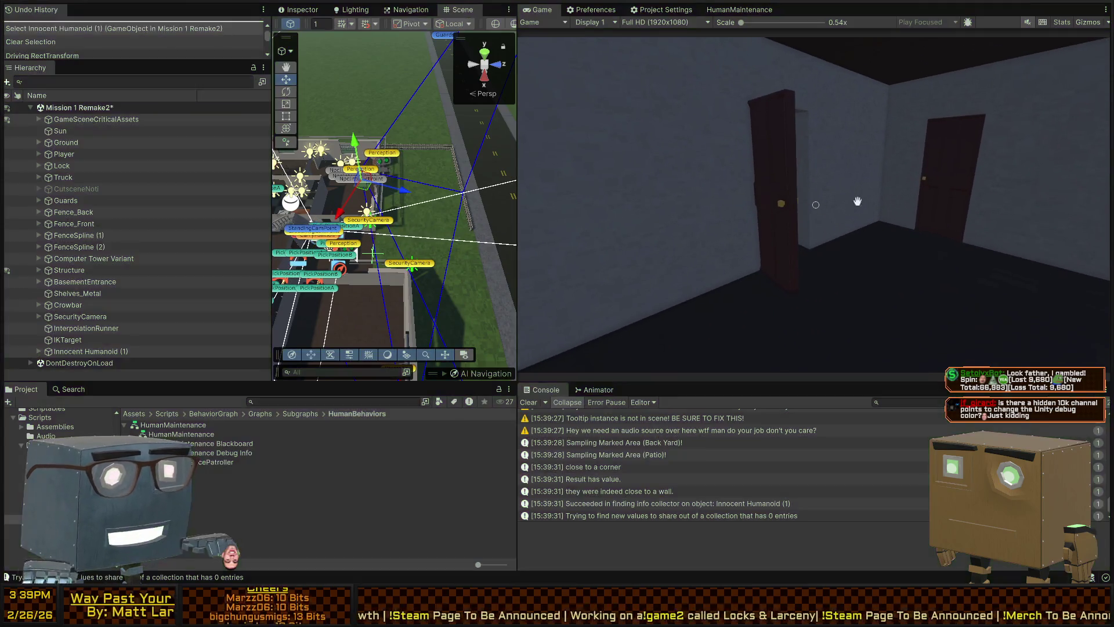
key(ctrl+p)
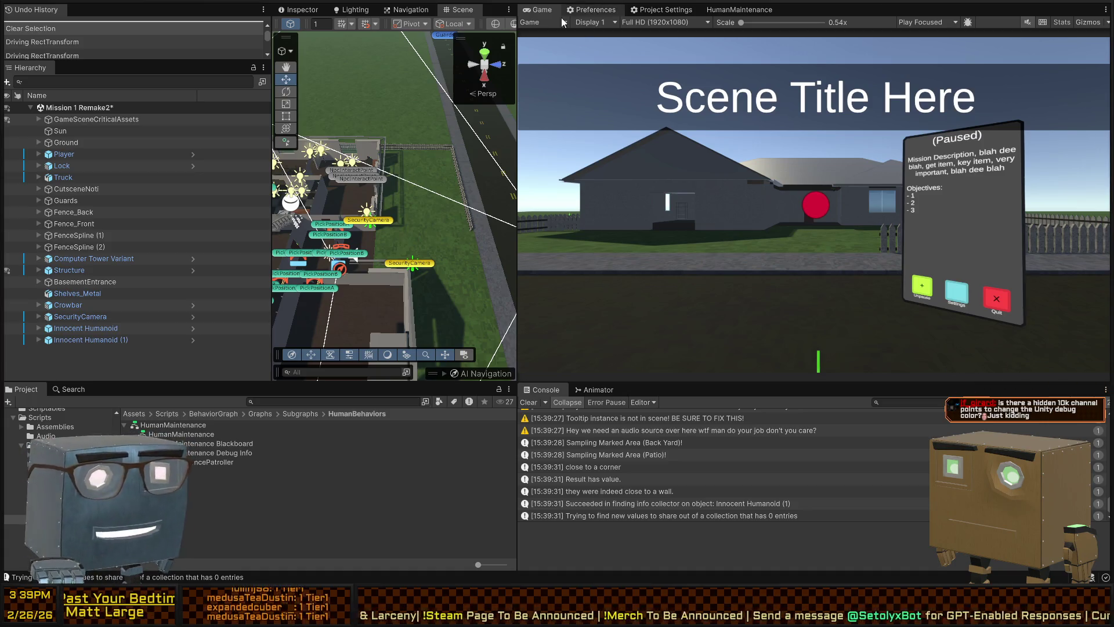
- Browse the Preferences and Project Settings tabs to the Colors page, then switch to NavAgentController.cs in Visual Studio
click(593, 10)
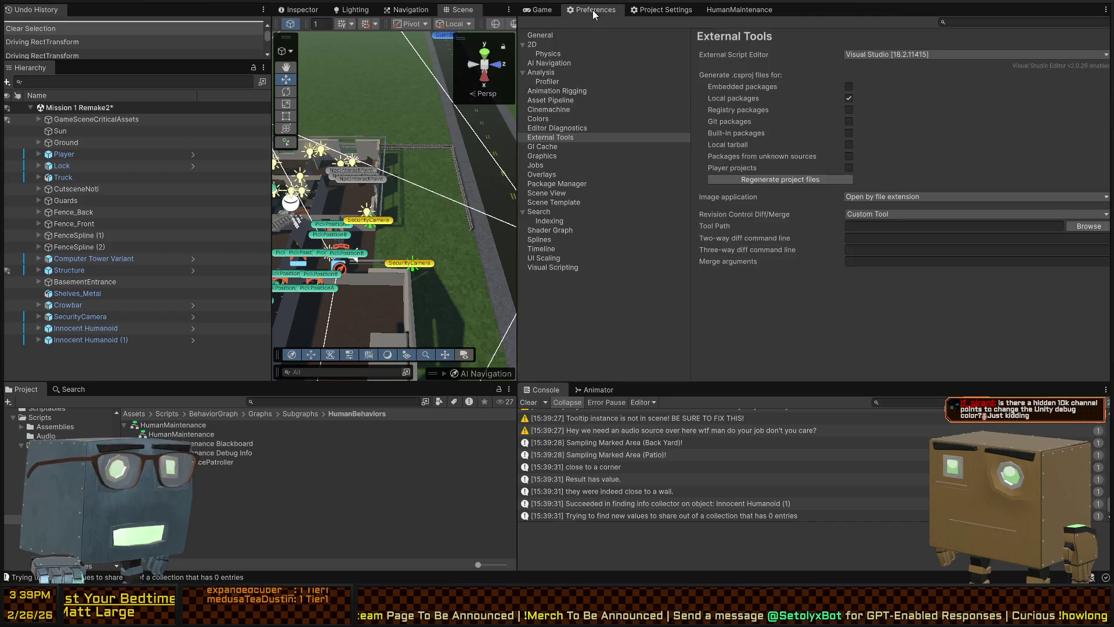
click(543, 11)
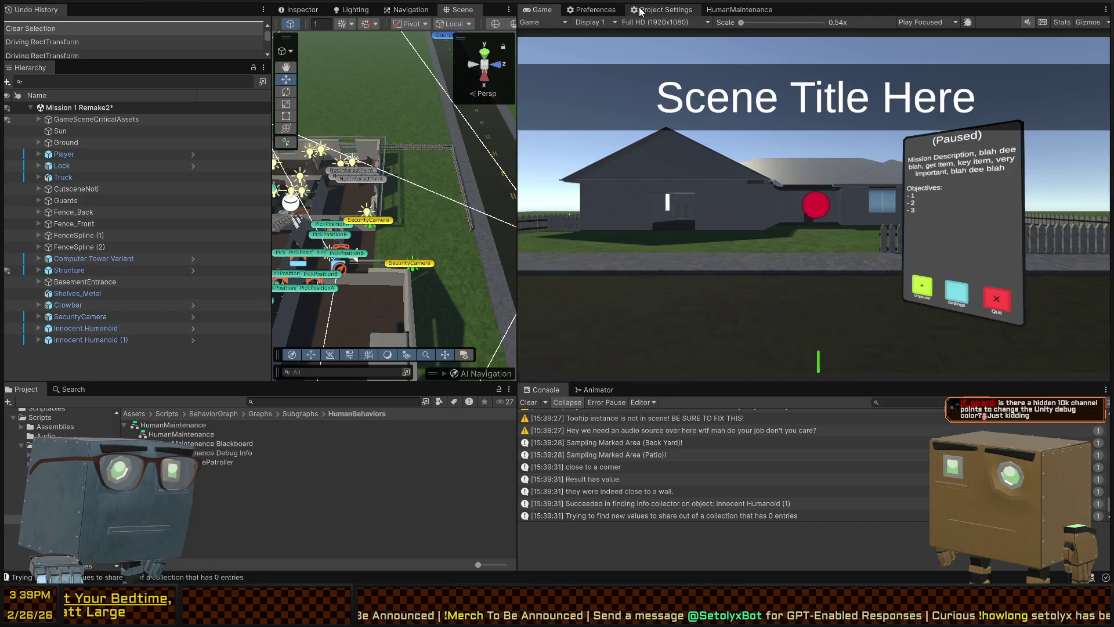
click(642, 10)
click(596, 9)
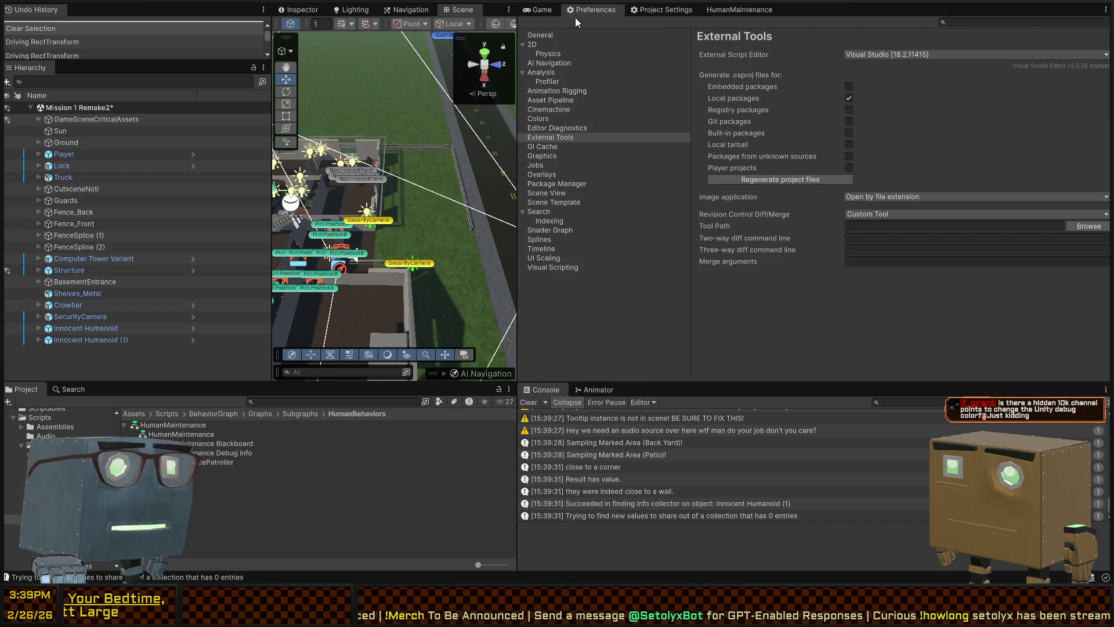
click(540, 119)
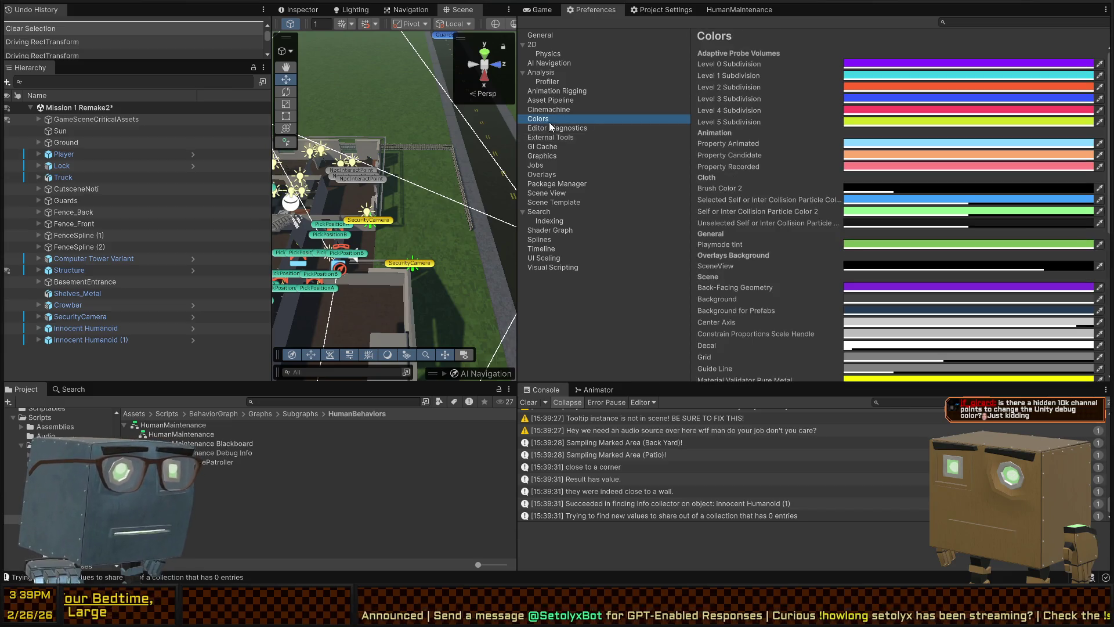
click(743, 51)
key(alt+Tab)
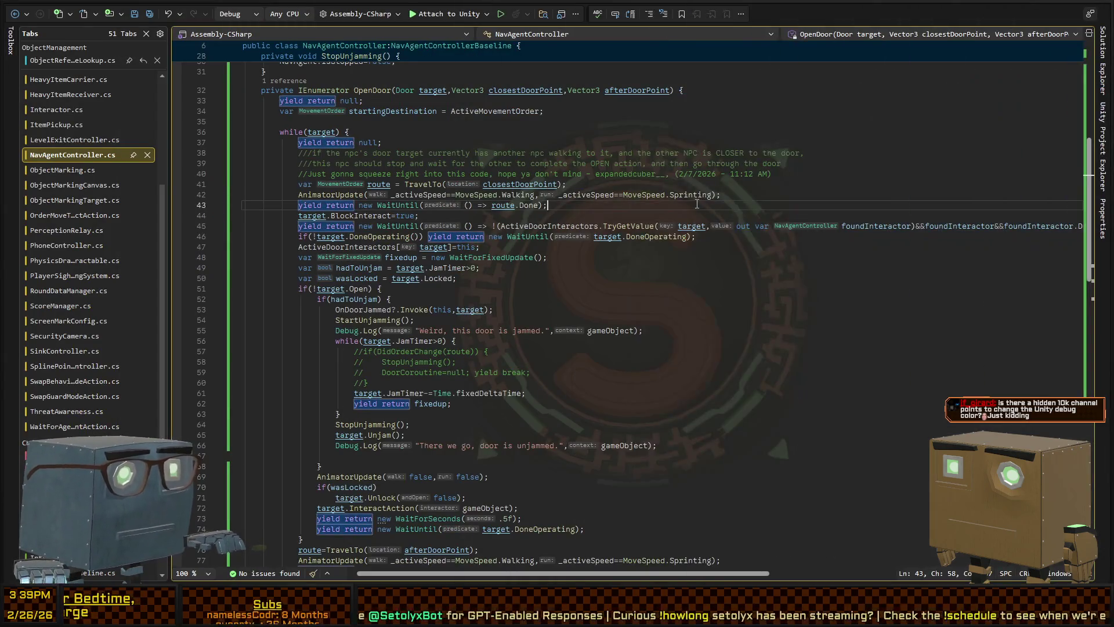
key(Return)
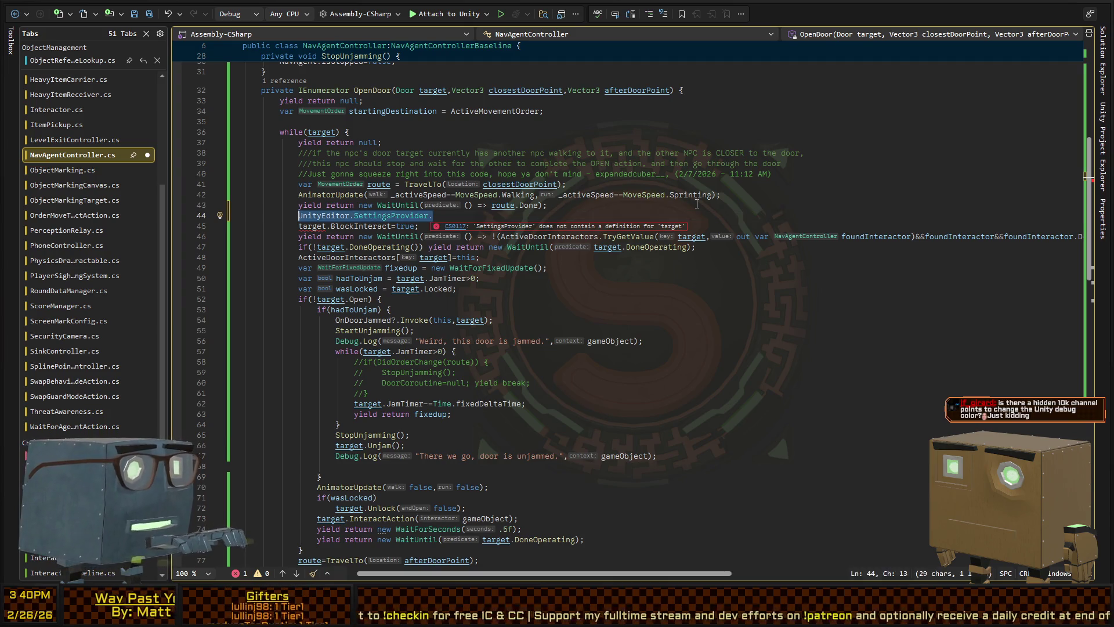
key(BackSpace)
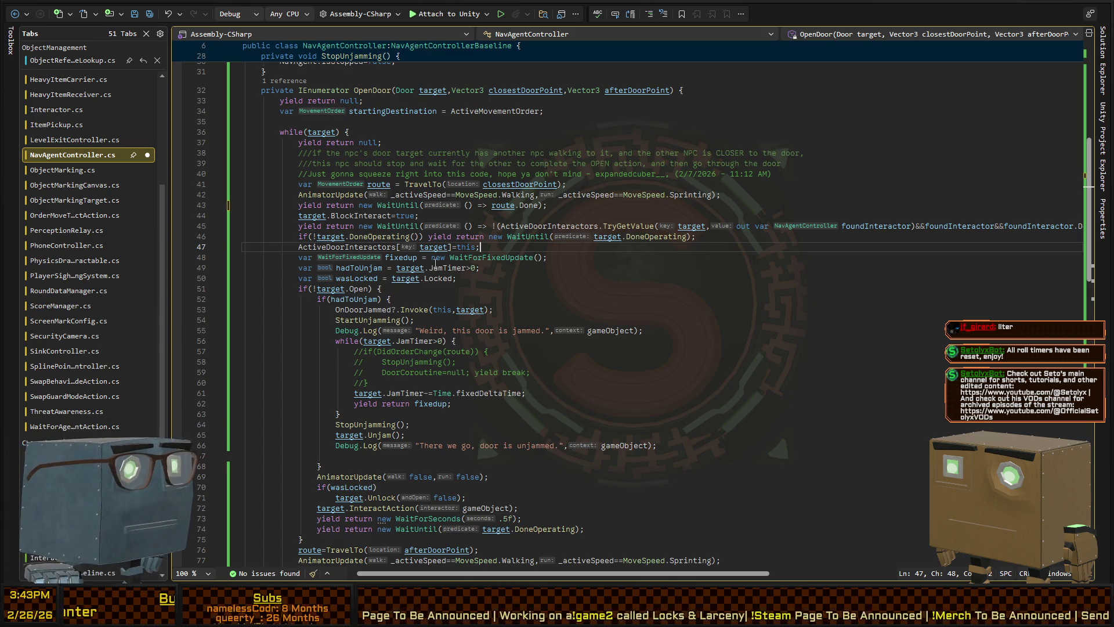
- Remove the ActiveDoorInteractors.TryGetValue condition after the ! in OpenDoor's WaitUntil on line 45
key(Down)
key(Down)
key(Down)
click(811, 205)
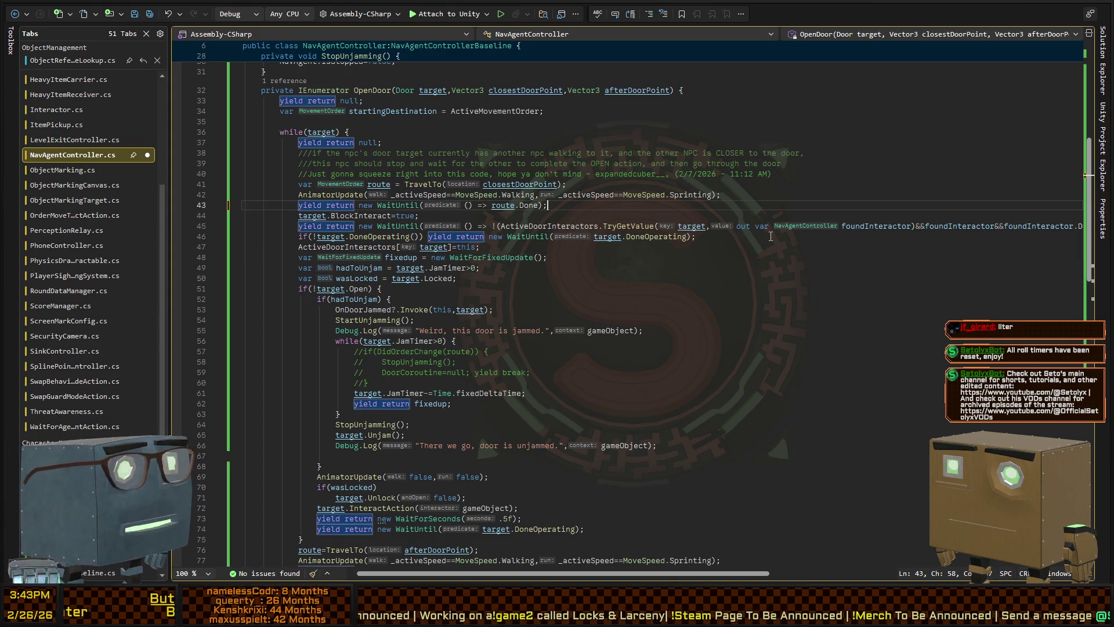
key(Down)
key(Down)
key(Down)
key(End)
click(495, 222)
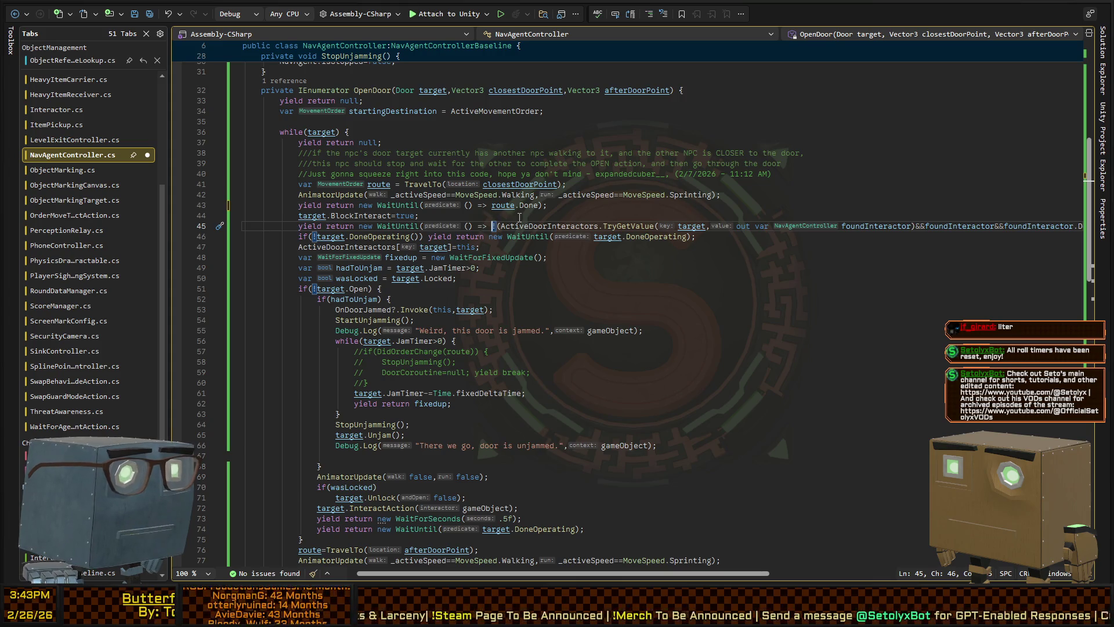
key(Right)
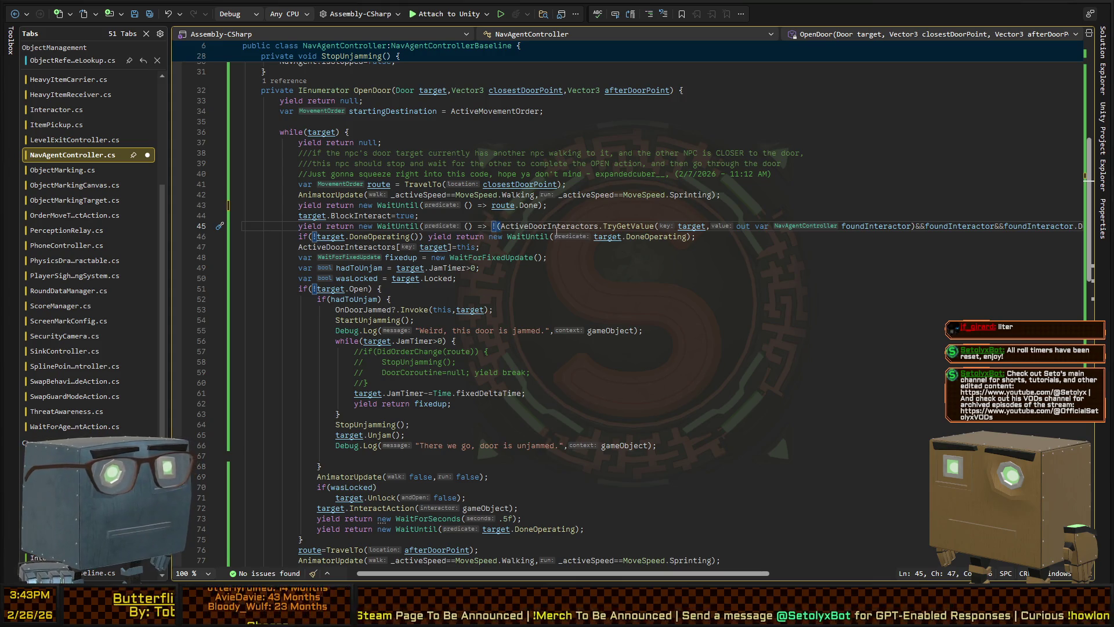
scroll(914, 230, right, 4)
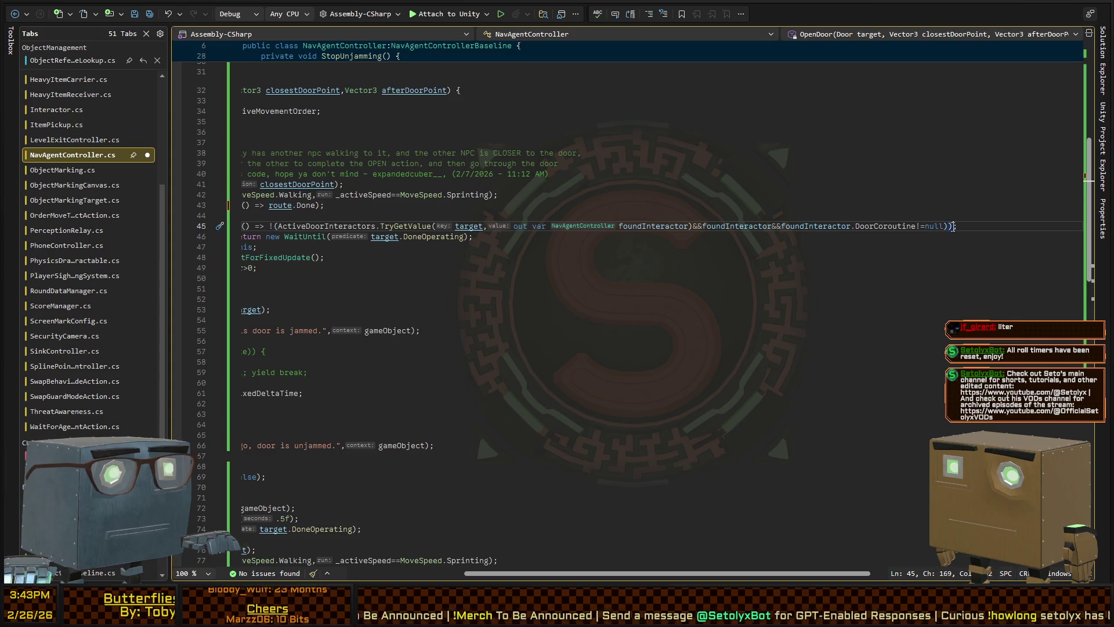
scroll(634, 241, left, 5)
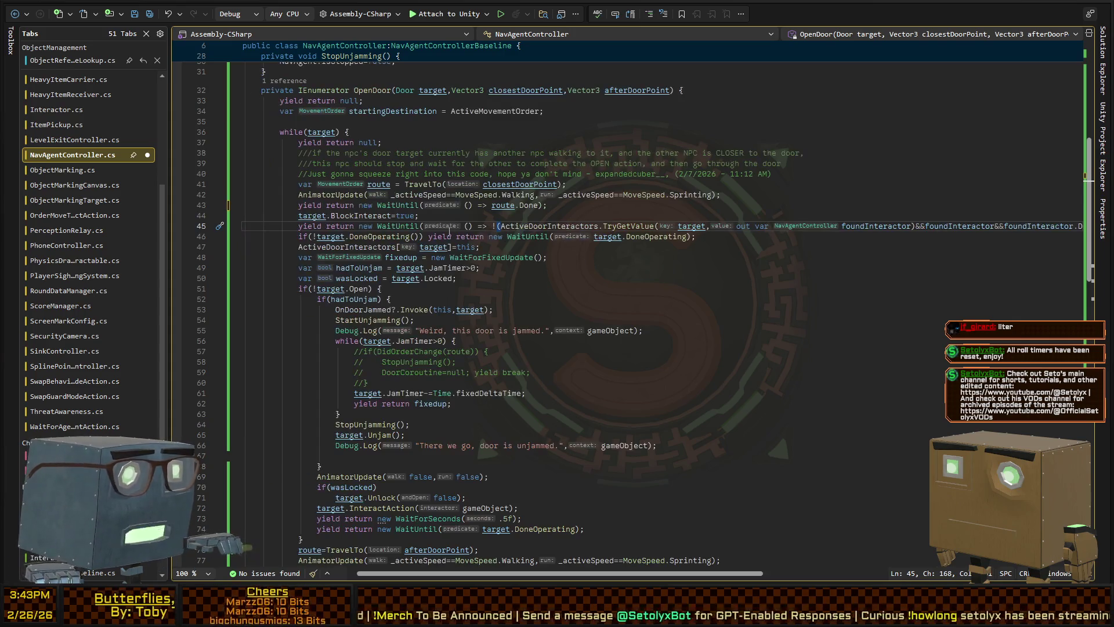
shift+click(498, 226)
key(BackSpace)
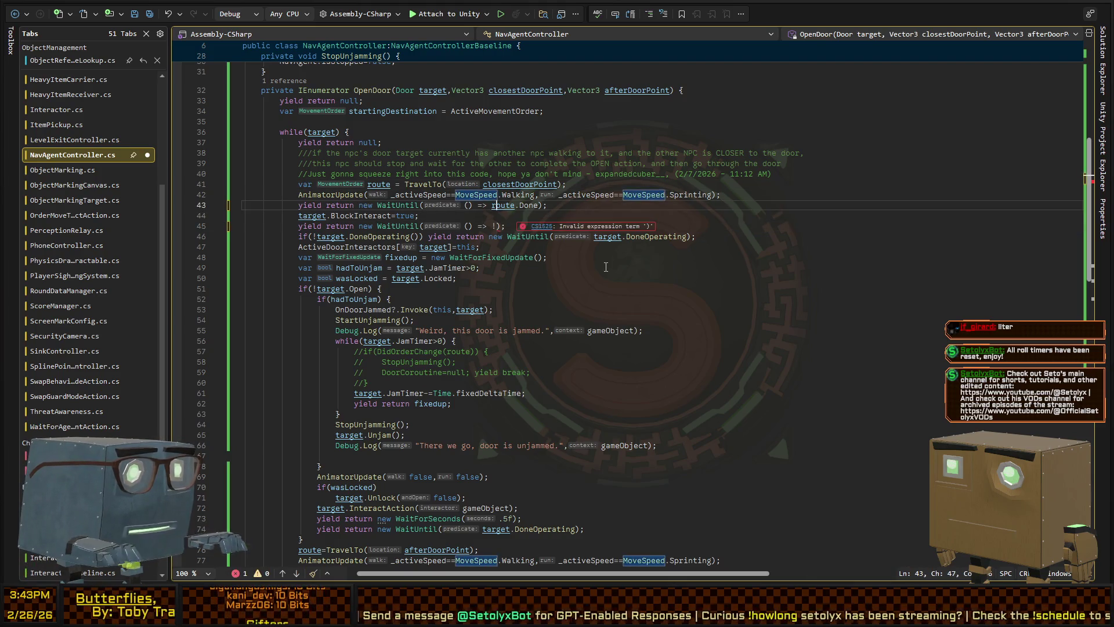
- Add an if above the wait using the pasted ActiveDoorInteractors condition, with an opening brace
key(ctrl+Return)
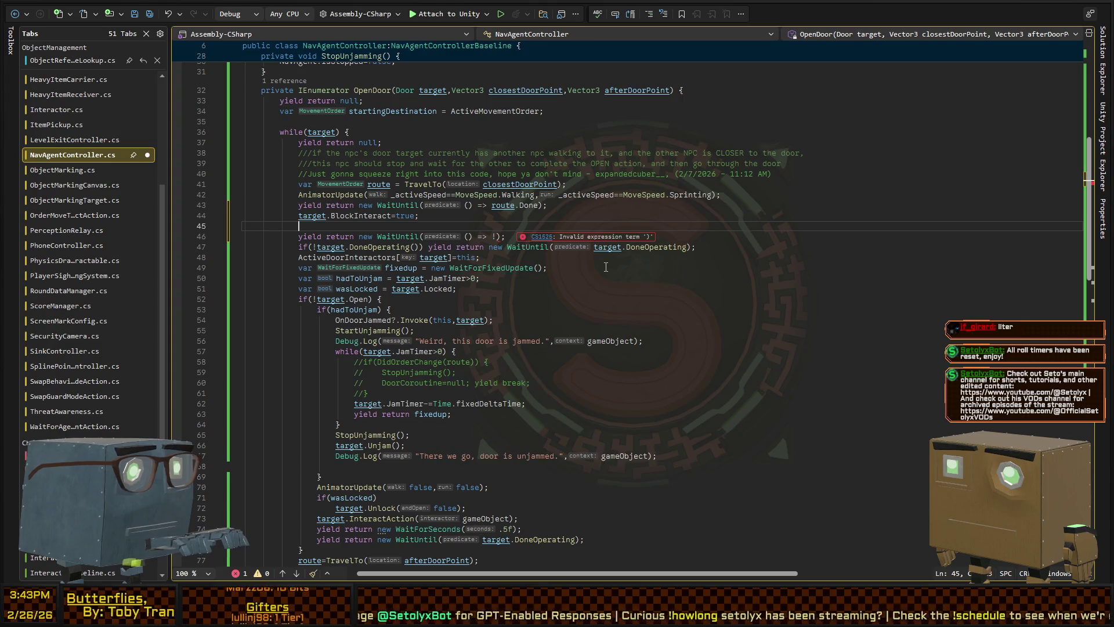
text(var)
key(BackSpace)
key(BackSpace)
key(BackSpace)
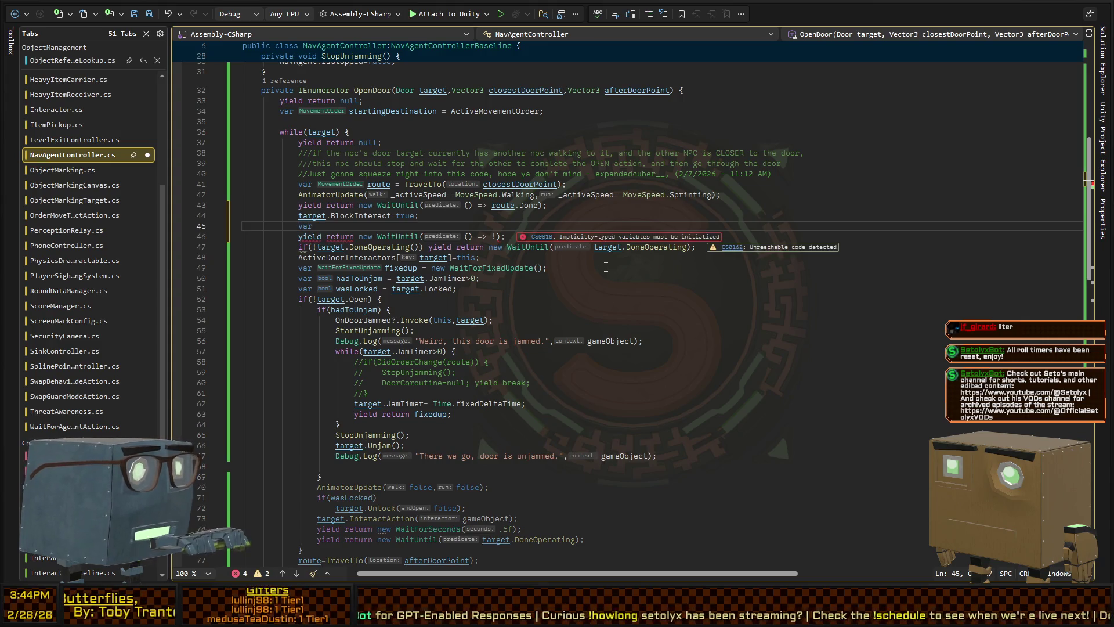
text(if()
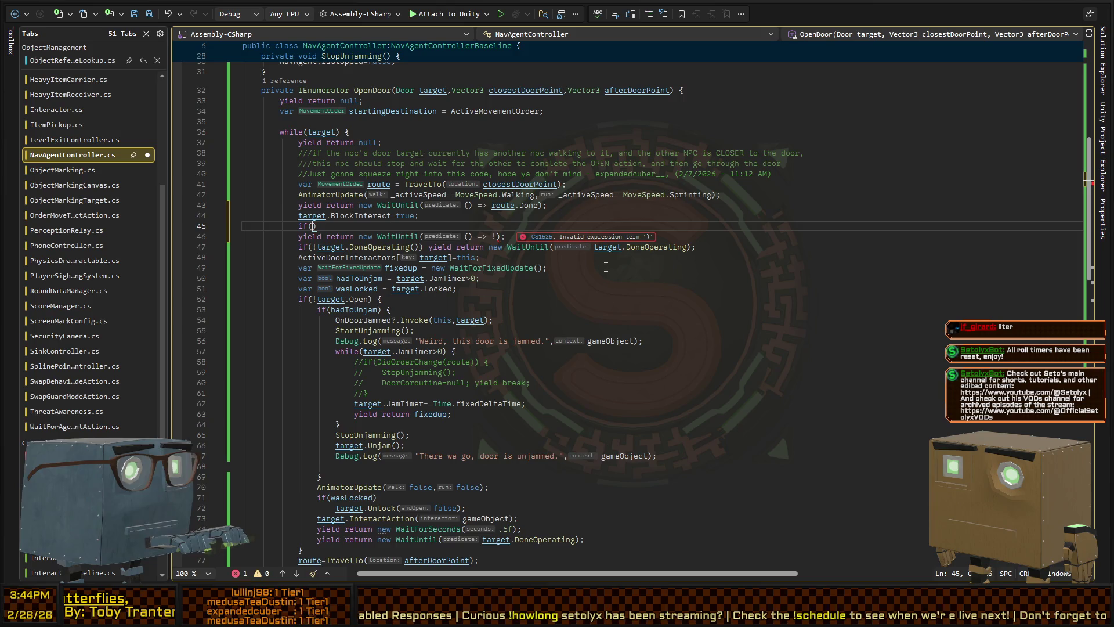
text((ActiveDoorInteractors.TryGetValue(target,out var foundInteractor)&&foundInteractor&&foundInteractor.DoorCoroutine!=null))
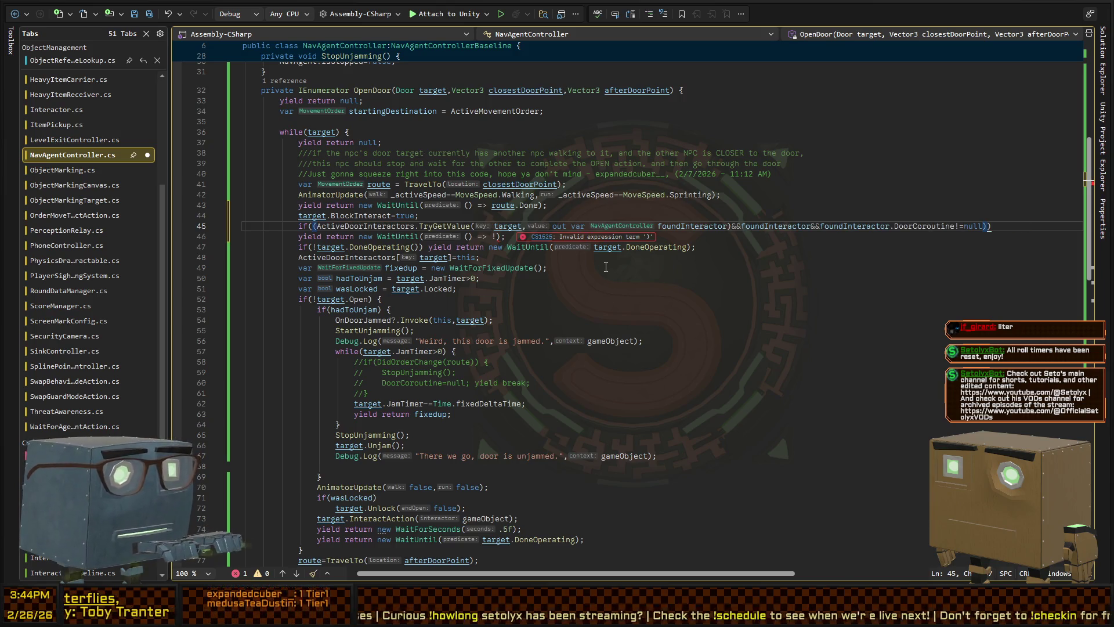
key(BackSpace)
text({)
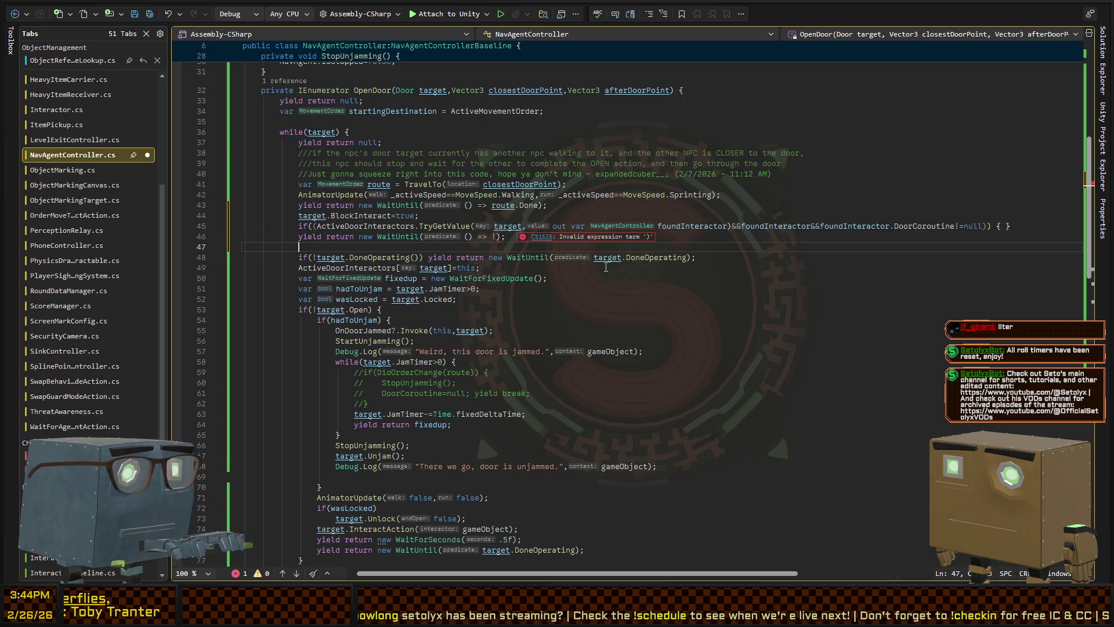
key(BackSpace)
text(})
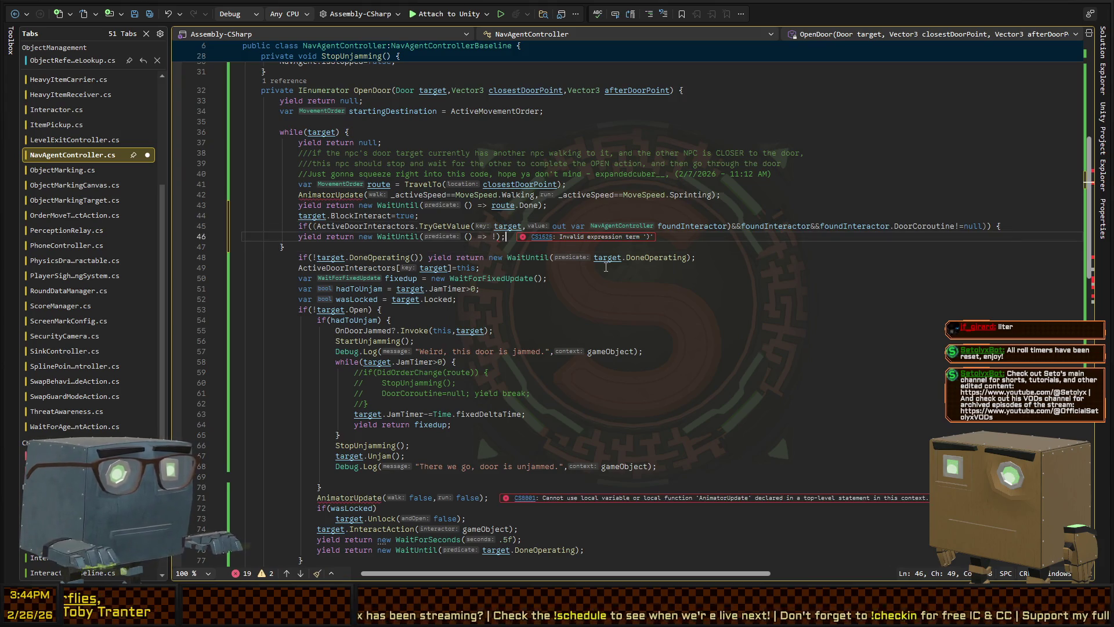
- Paste the condition back after the ! in WaitUntil and open a new line inside the if block
key(Down)
key(Left)
key(Left)
text((ActiveDoorInteractors.TryGetValue(target,out var foundInteractor)&&foundInteractor&&foundInteractor.DoorCoroutine!=null))
key(Up)
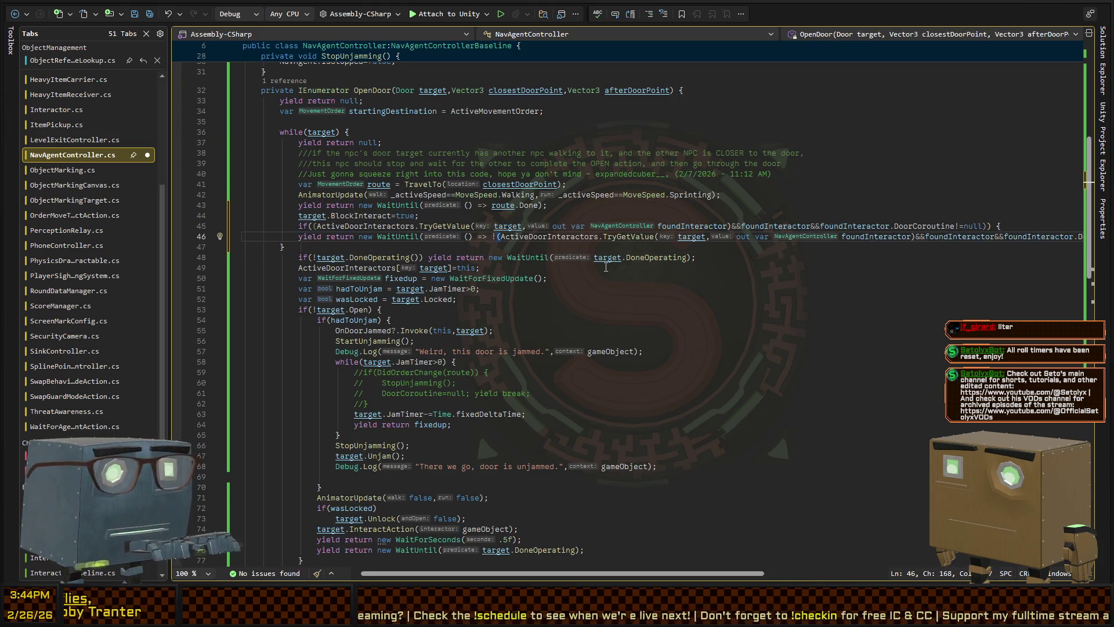
key(Return)
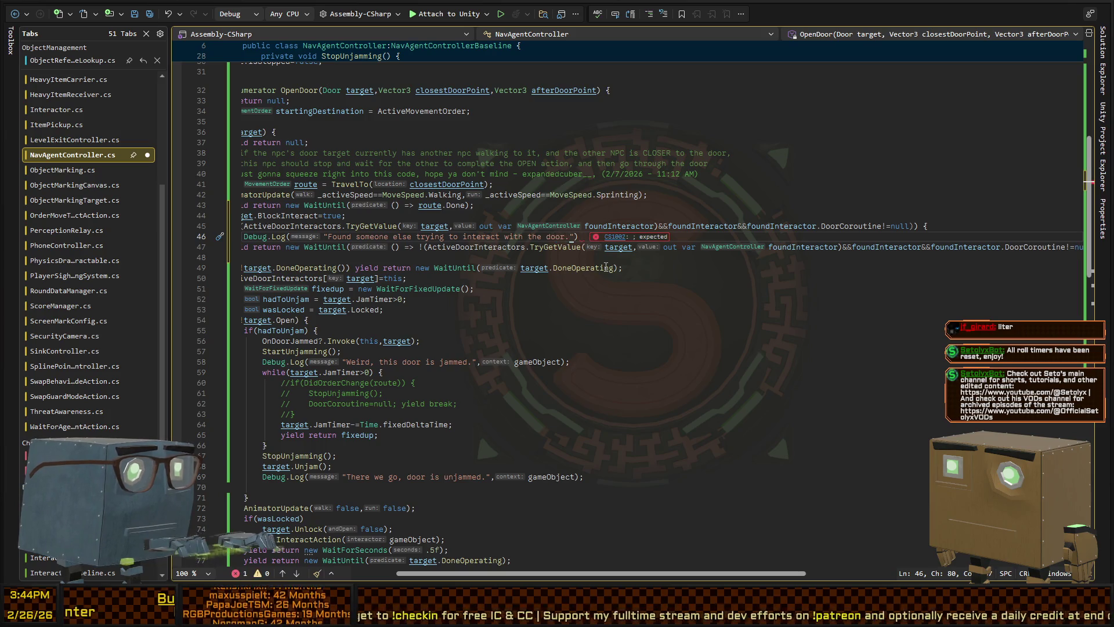
- Close the if block and add the "Done waiting for someone else to interact with the door" log, then return to Unity
key(Down)
key(Down)
text(})
key(ctrl+Return)
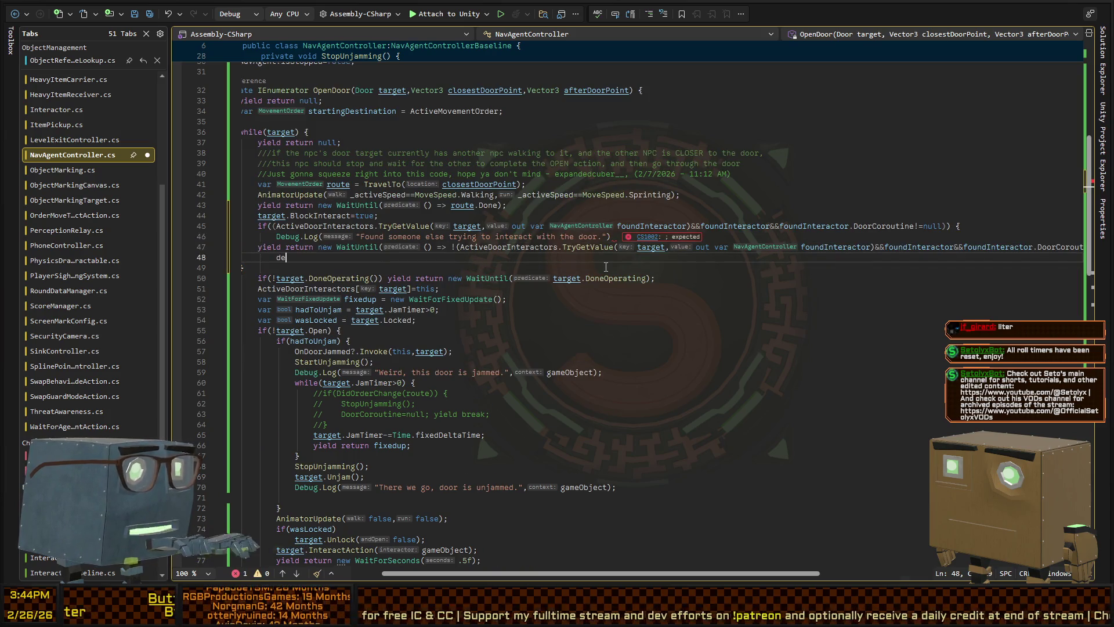
text(("Done waiting for som)
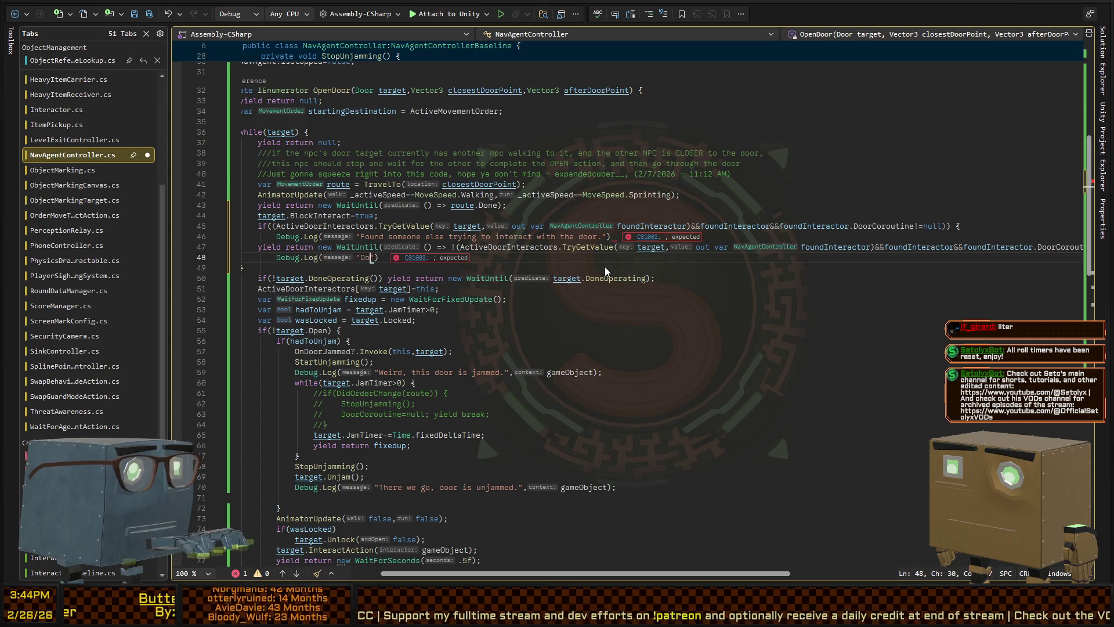
text(eone else to int)
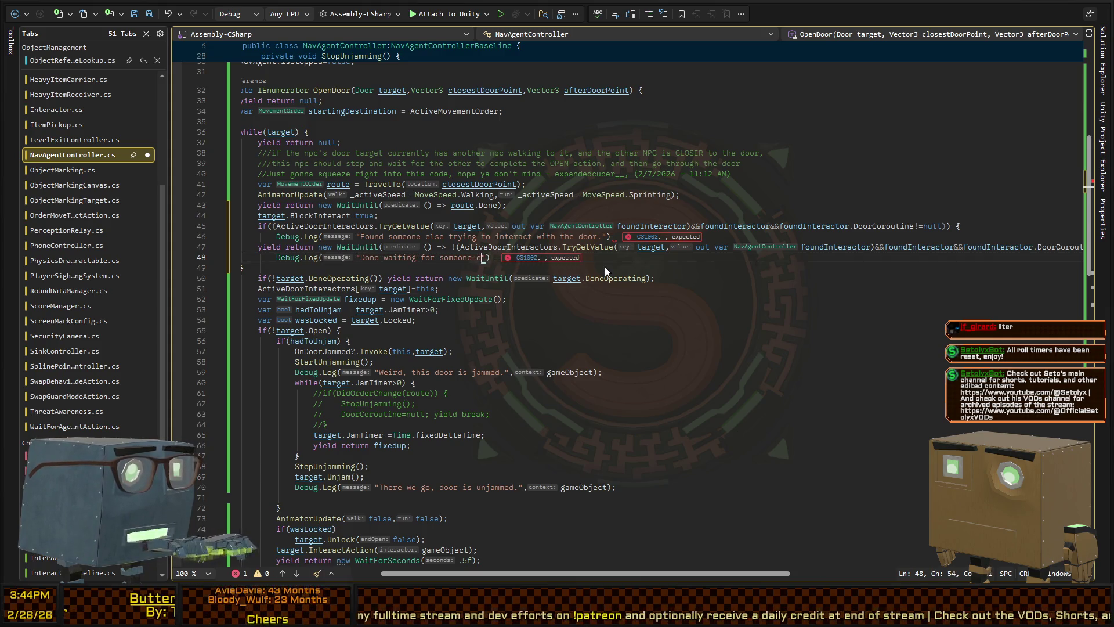
text(eract with the door)
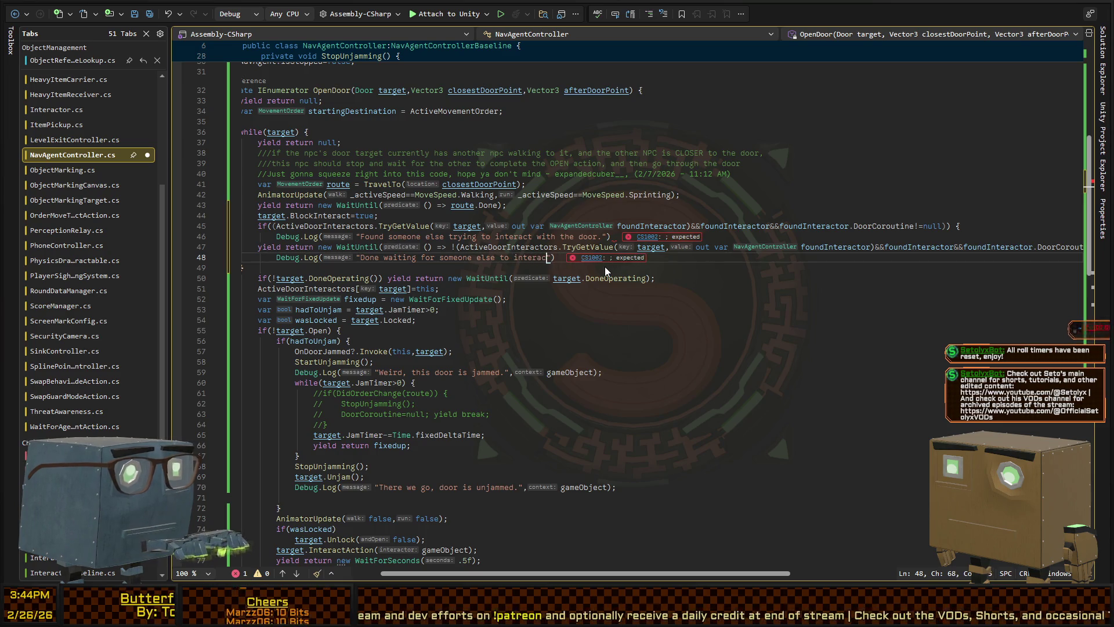
text(r)
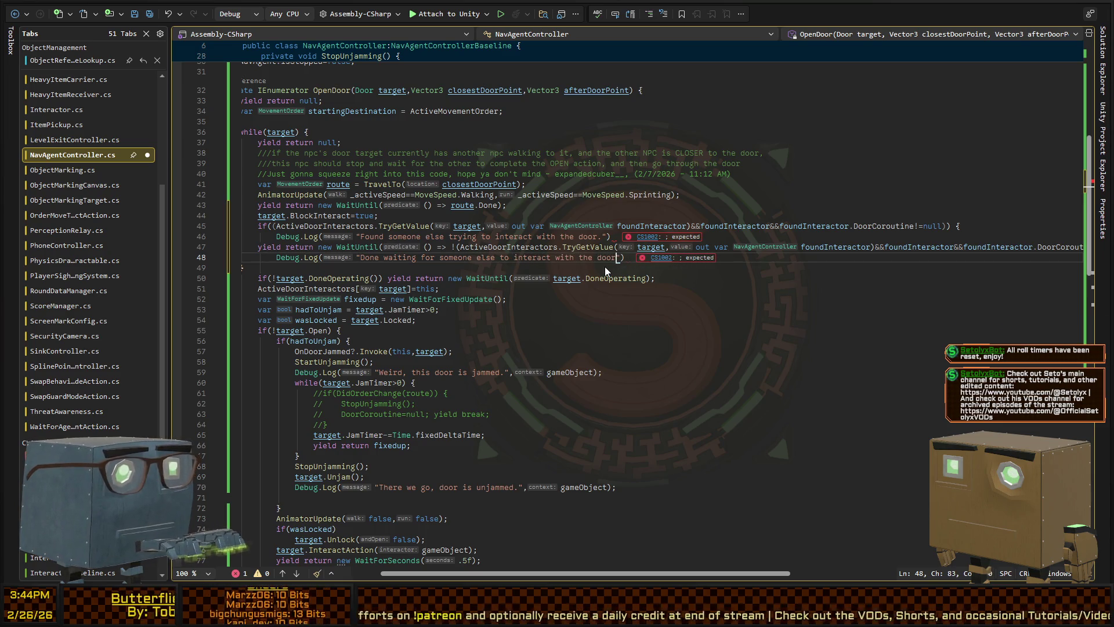
text();)
key(Up)
key(Up)
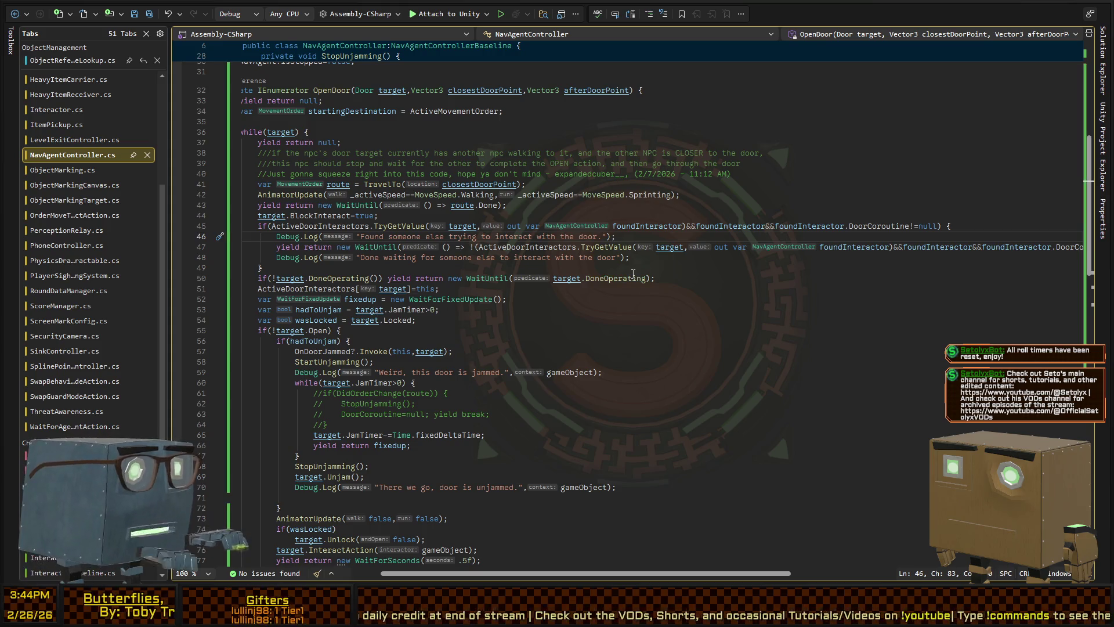
key(alt+Tab)
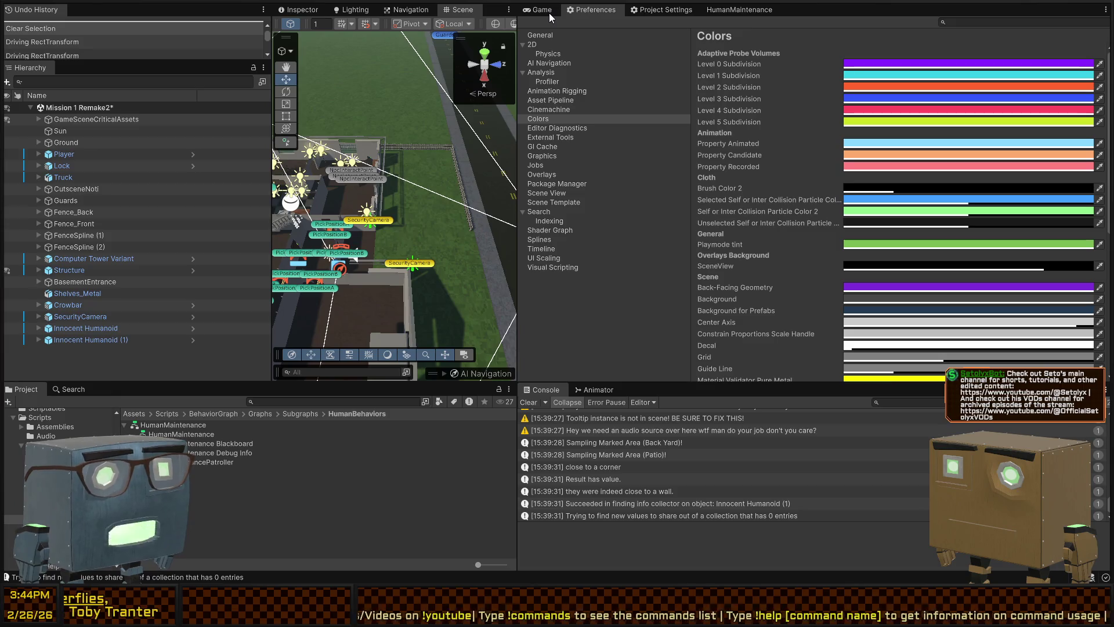
- Replace the Preferences colours panel with the Game view in the right dock
click(540, 11)
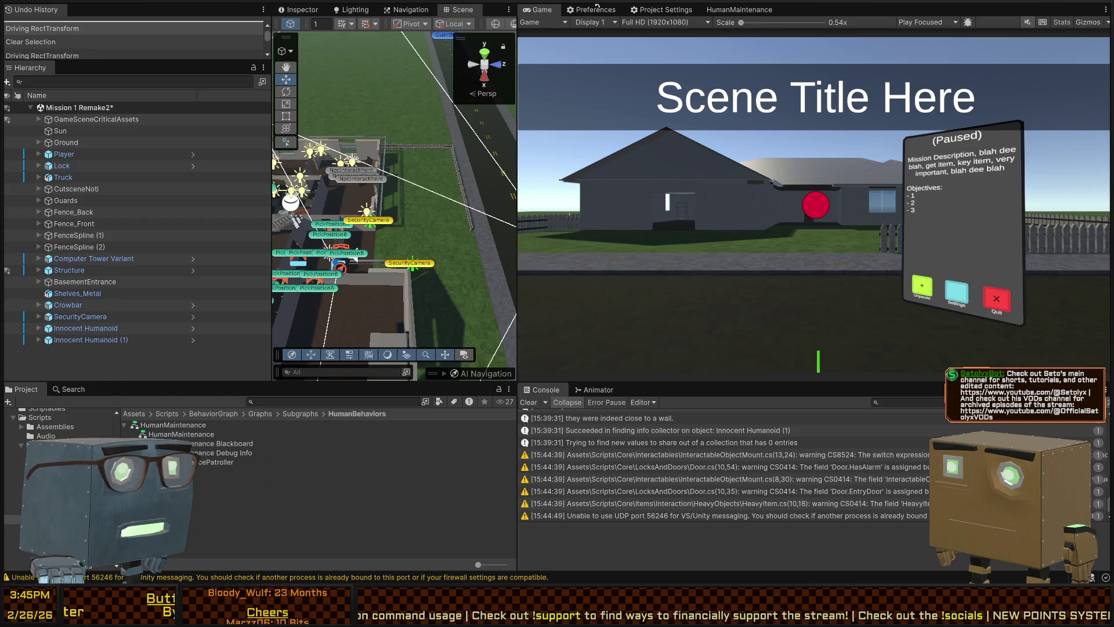
- Enter Play mode with Ctrl+P to test the recompiled door-wait code
key(ctrl+p)
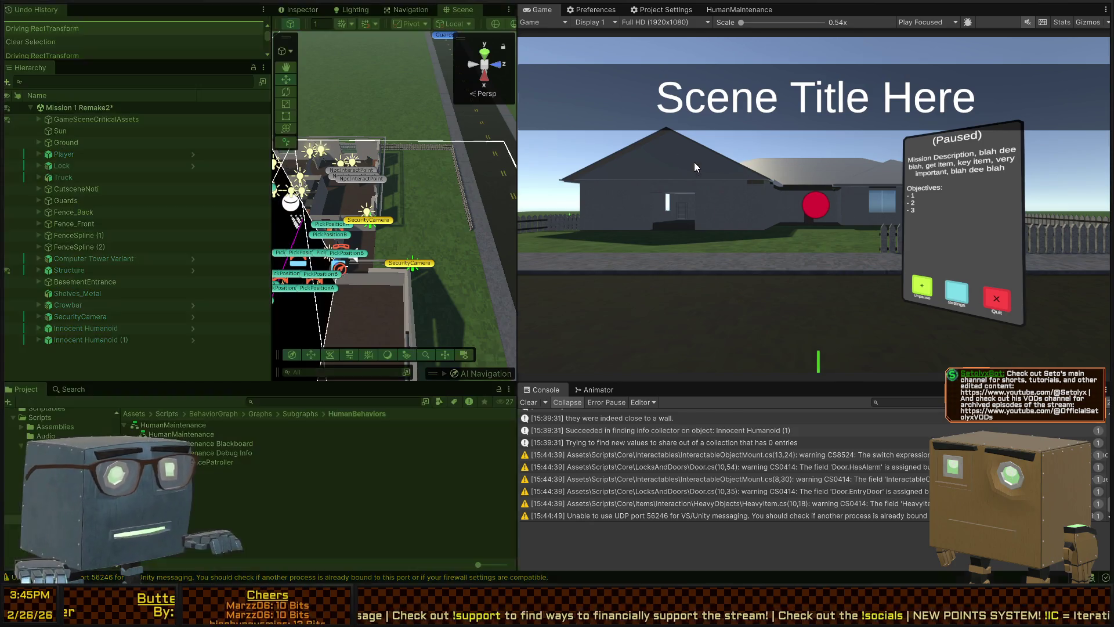
- Walk into the house, open the door with E, pass through, then close it with F and back away
key(w)
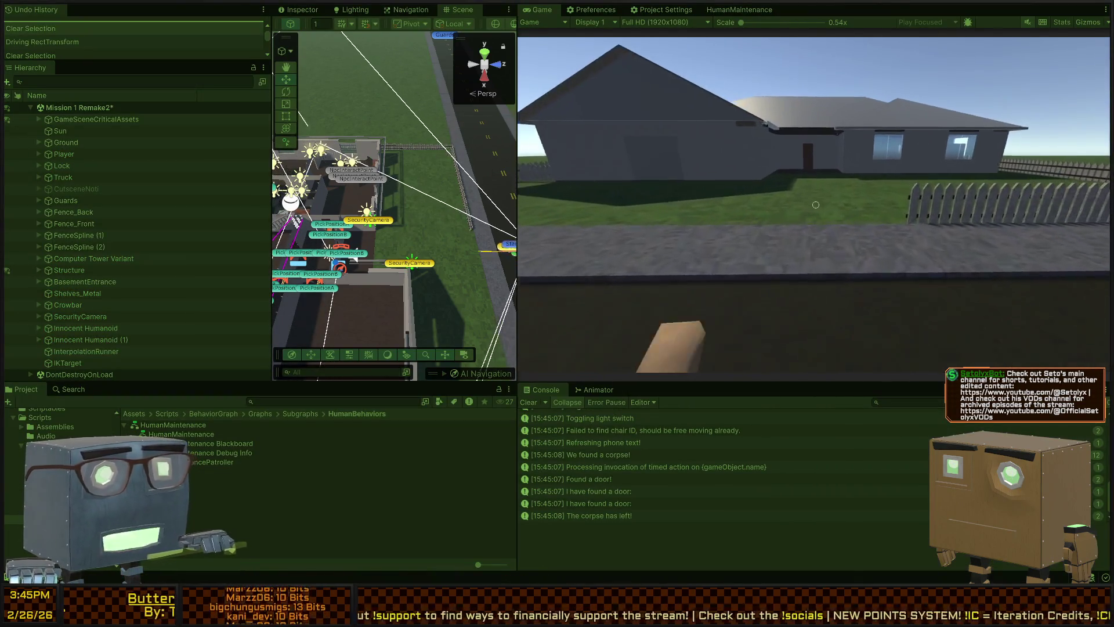
key(w)
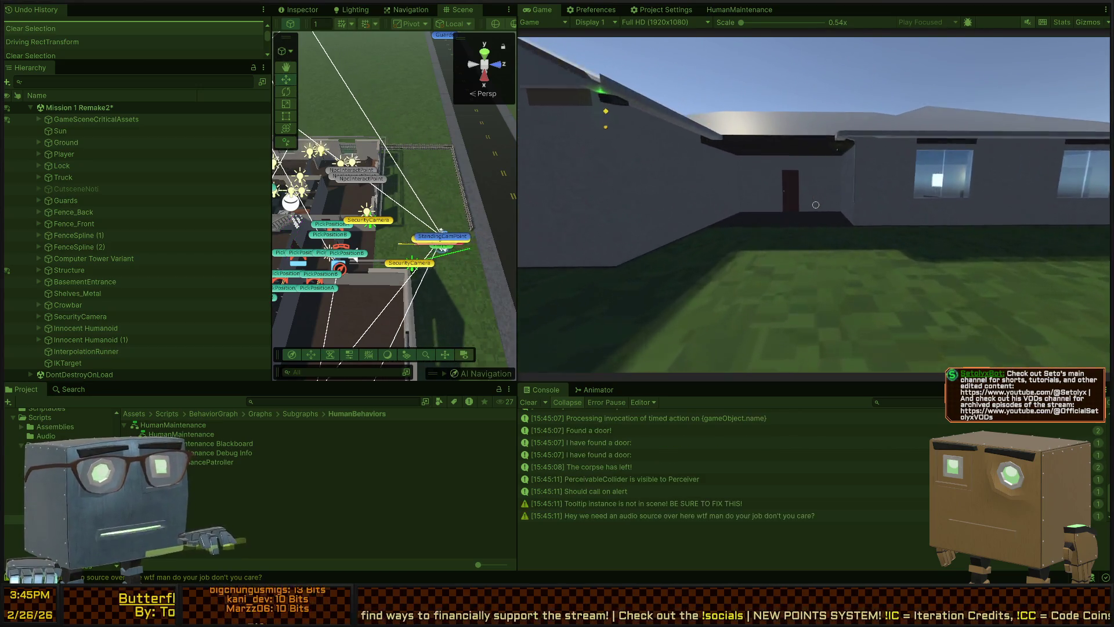
key(w)
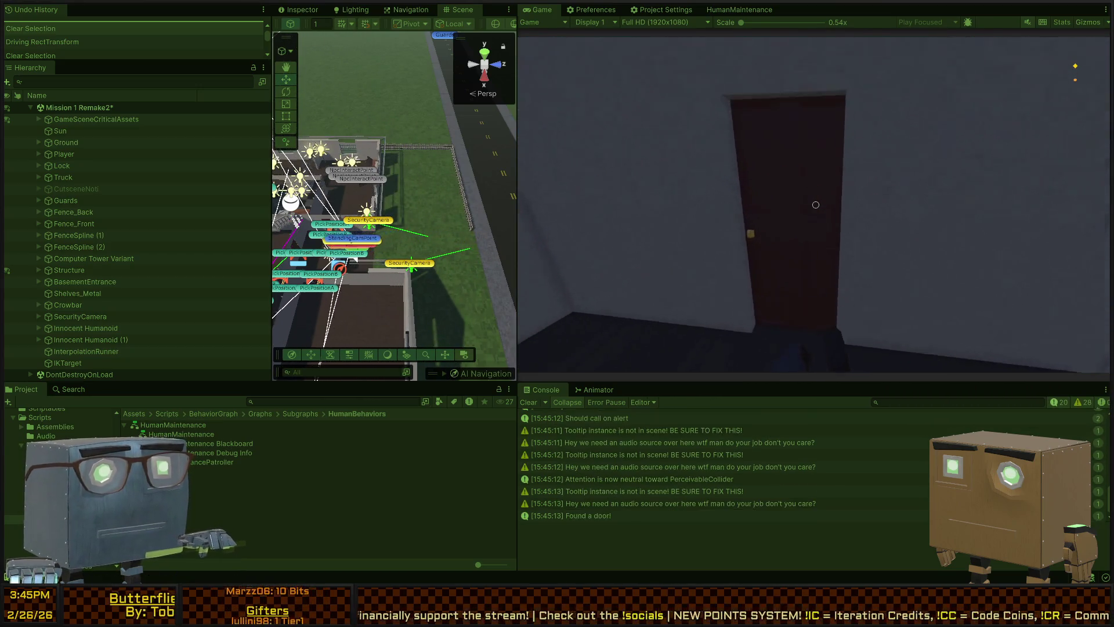
key(e)
key(w)
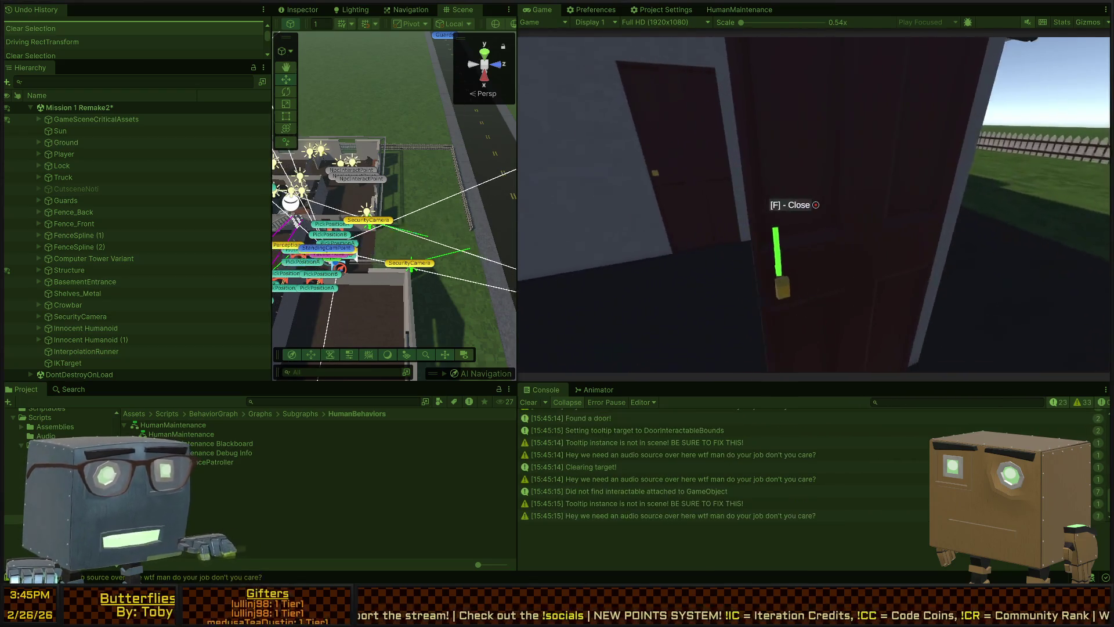
key(w)
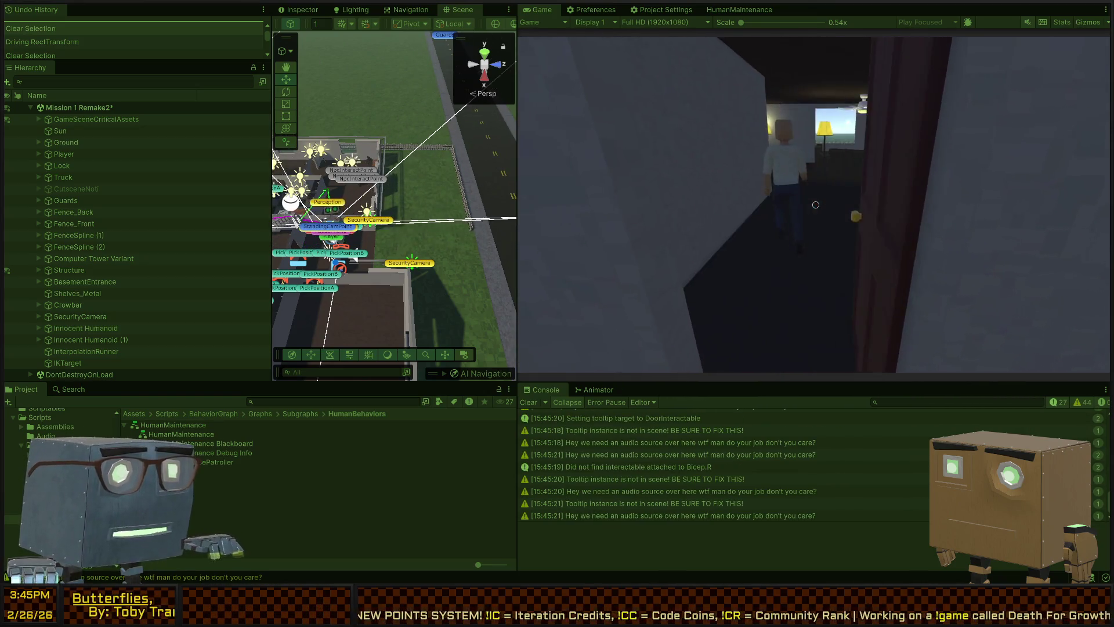
key(f)
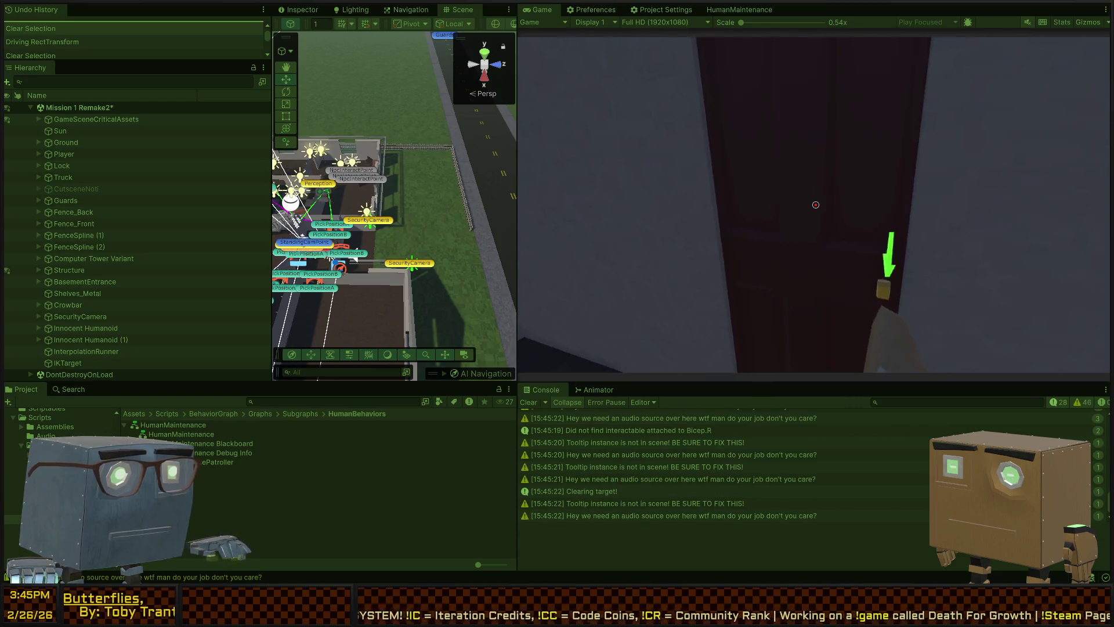
key(s)
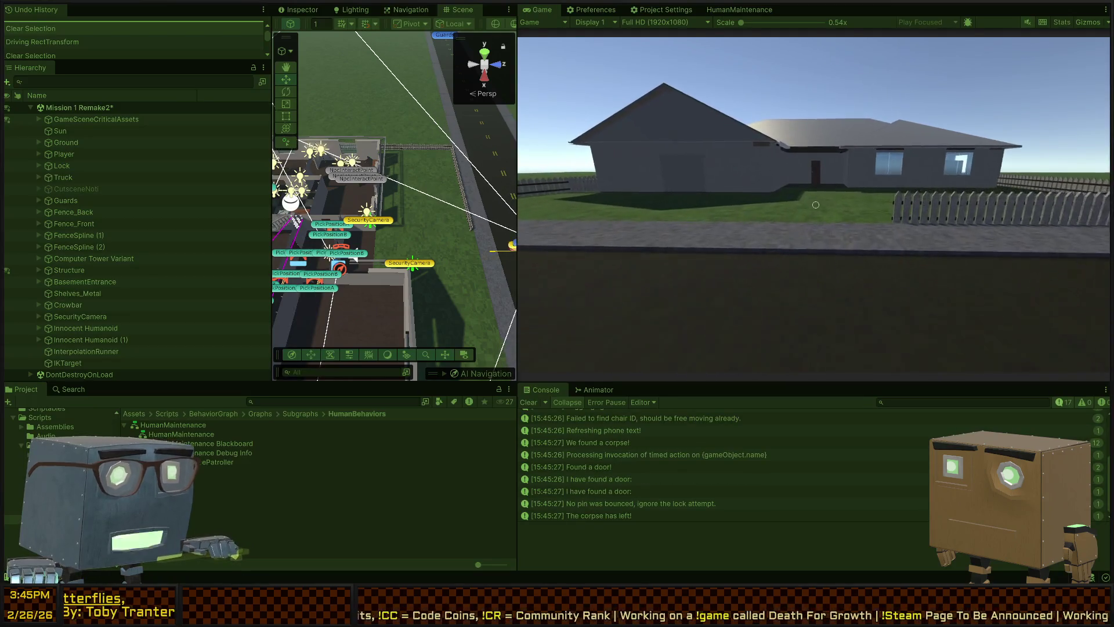
- Walk in through the front door to the red door and open it
key(w)
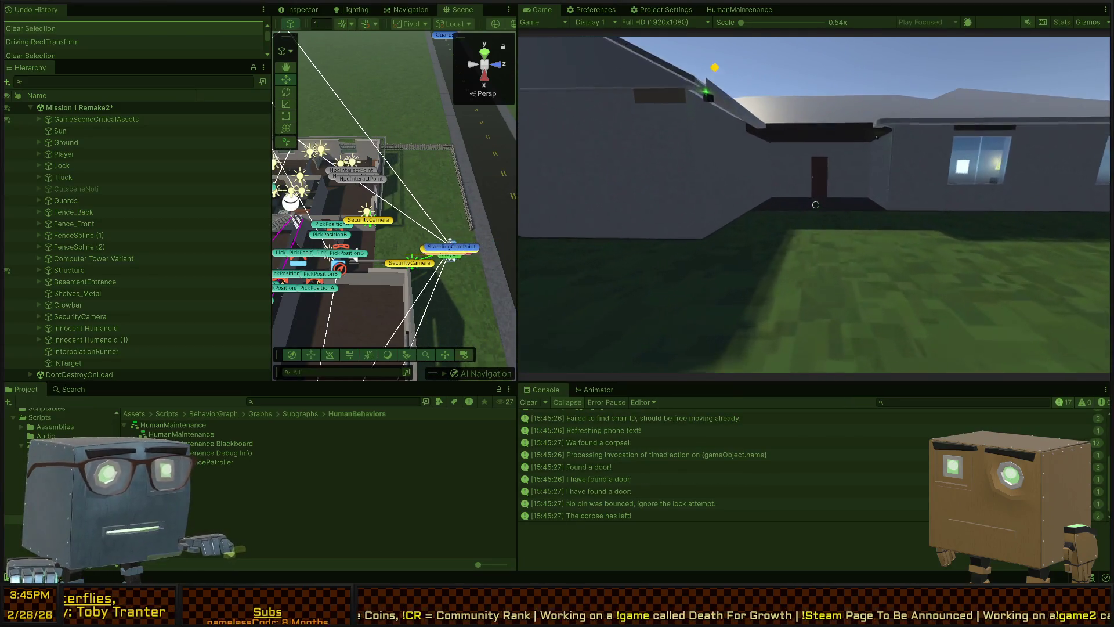
key(w)
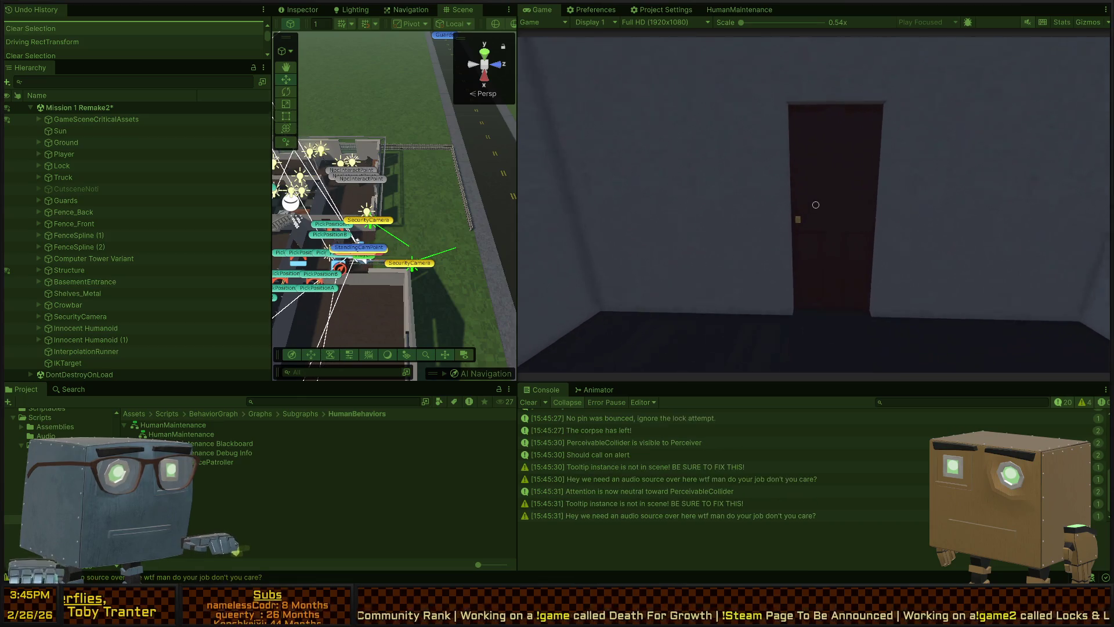
key(w)
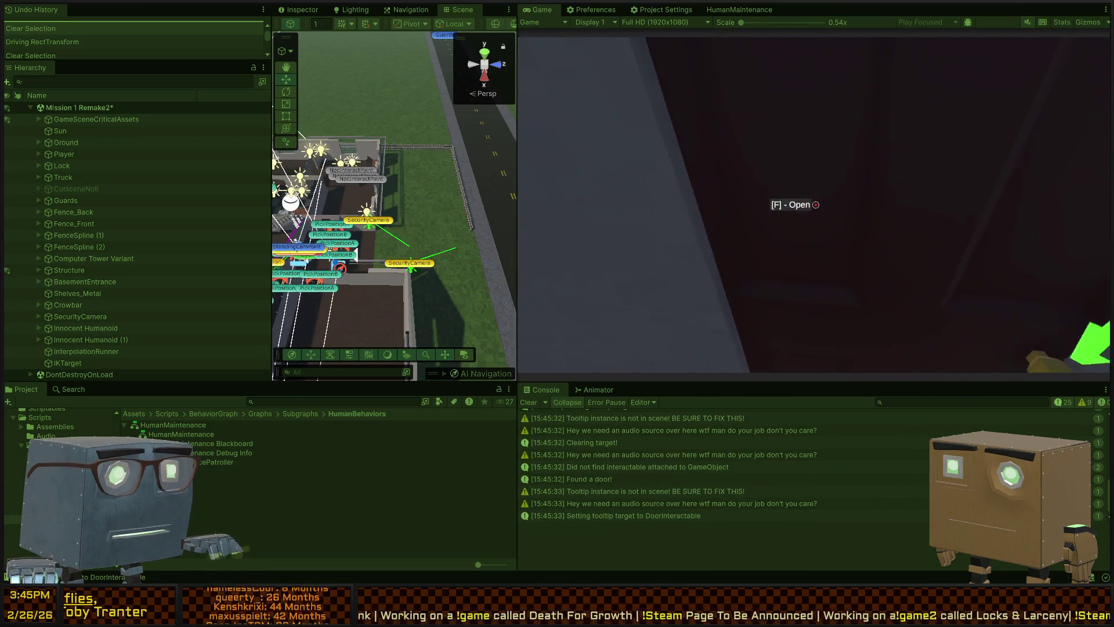
key(w)
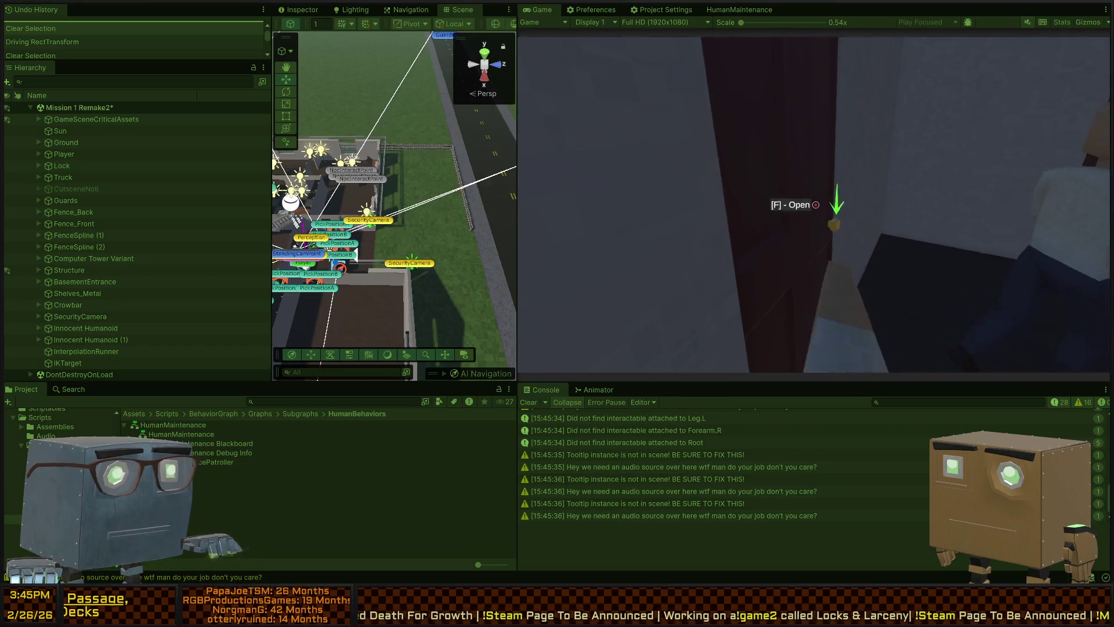
key(f)
- Go through the dark door into the stair room and open the door to the dining room
key(w)
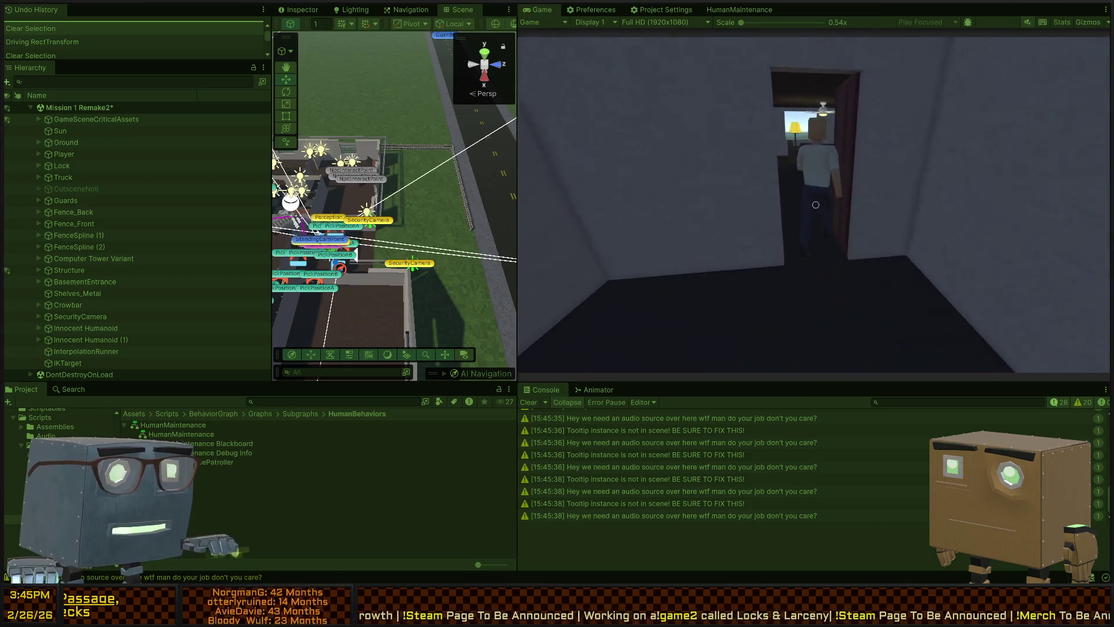
key(w)
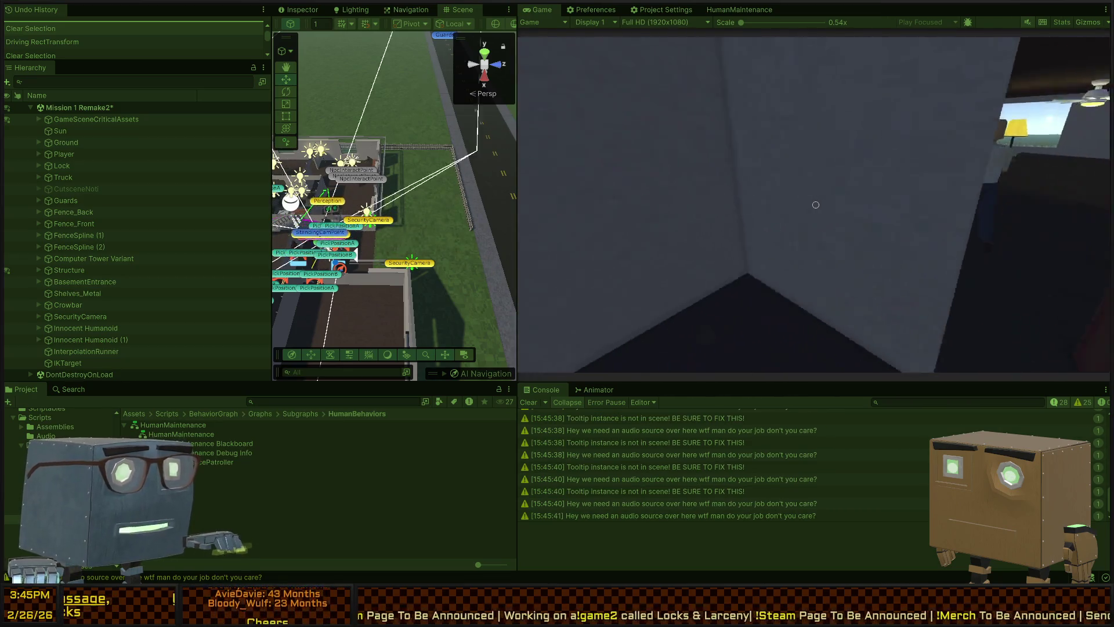
key(f)
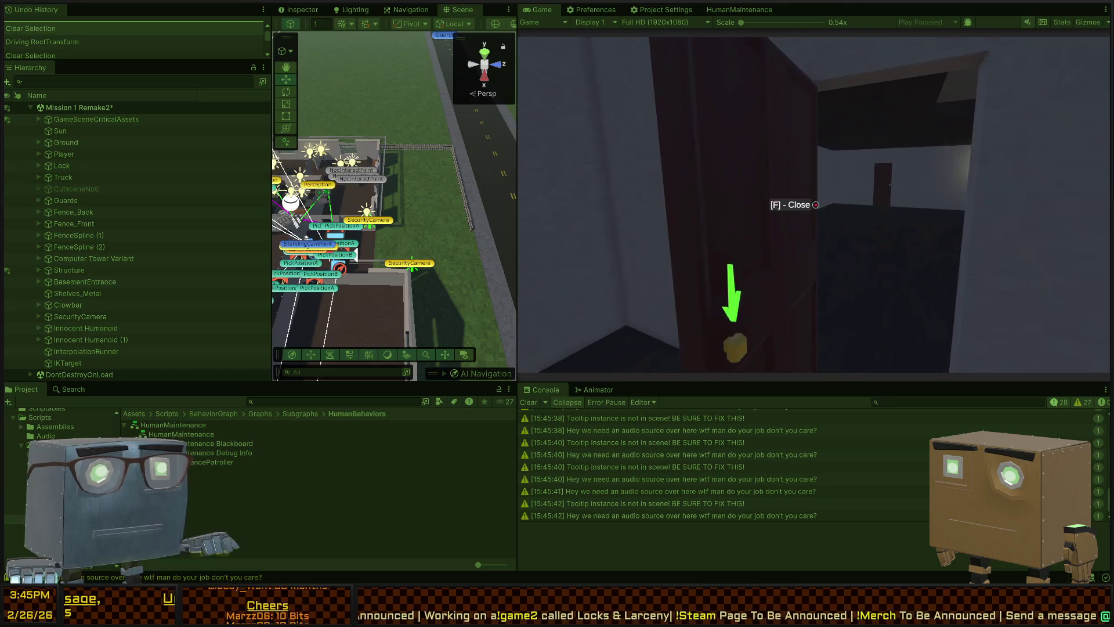
key(w)
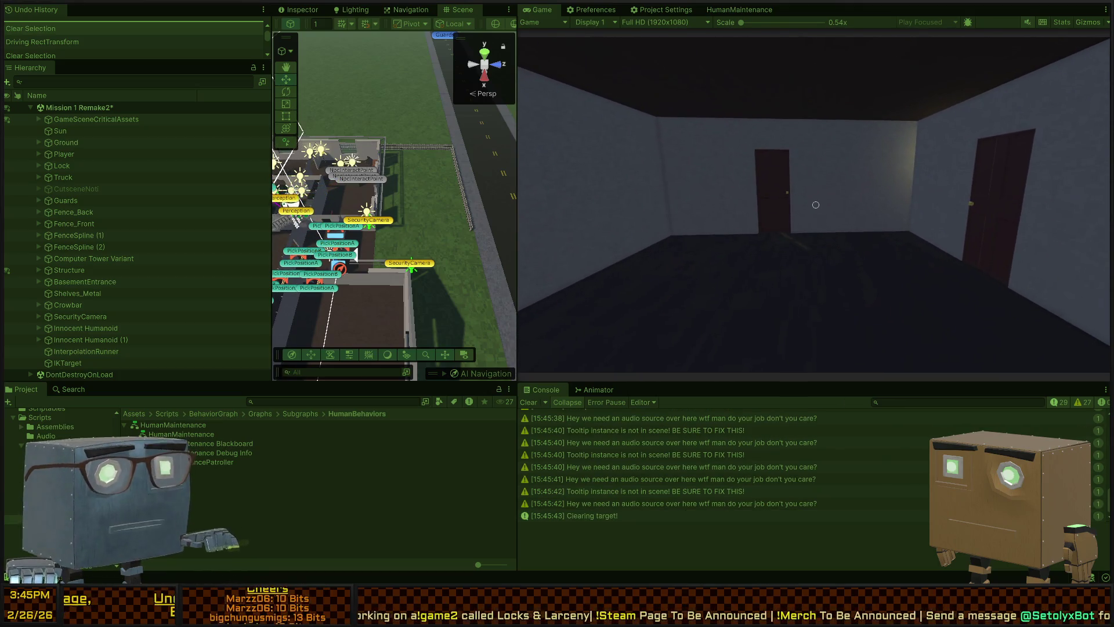
key(w)
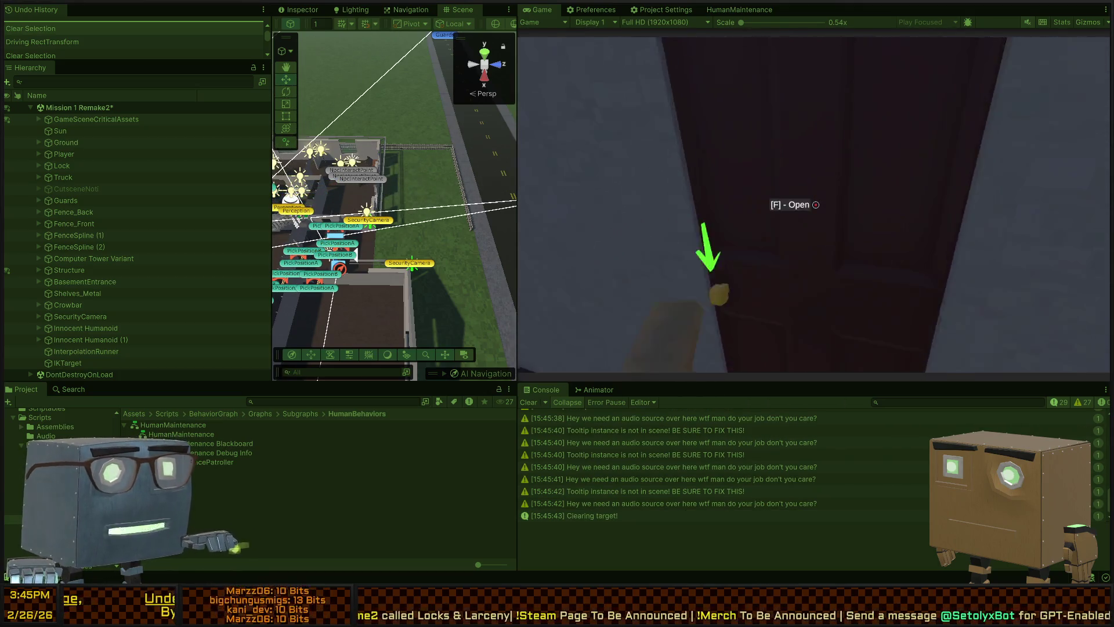
key(w)
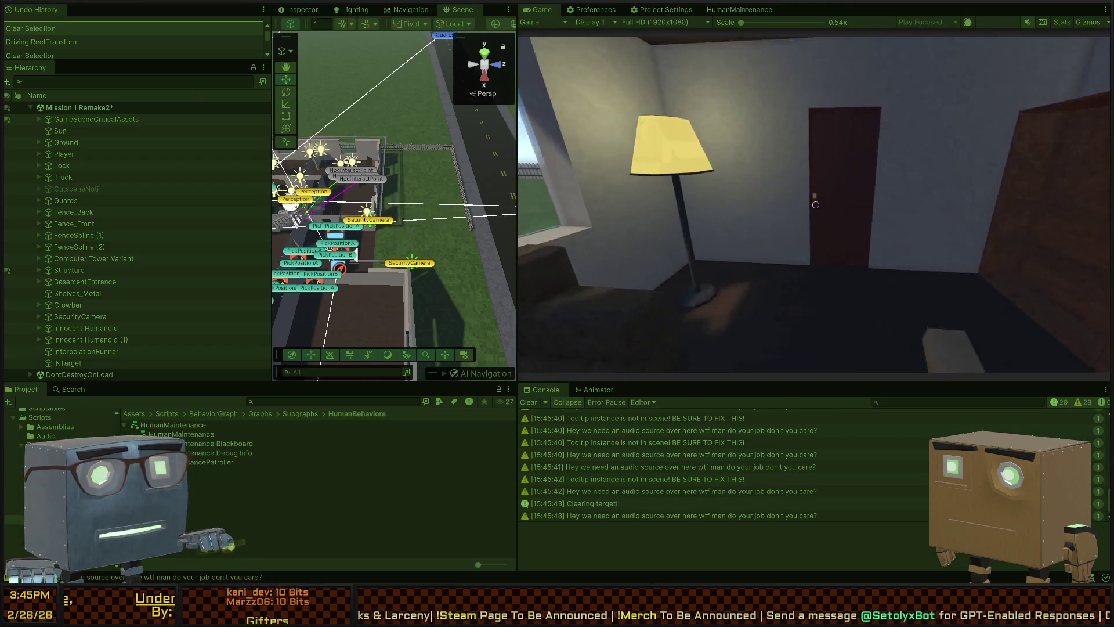
key(f)
- Walk past the long table and checkered hallway into the living room with seated humanoids
key(w)
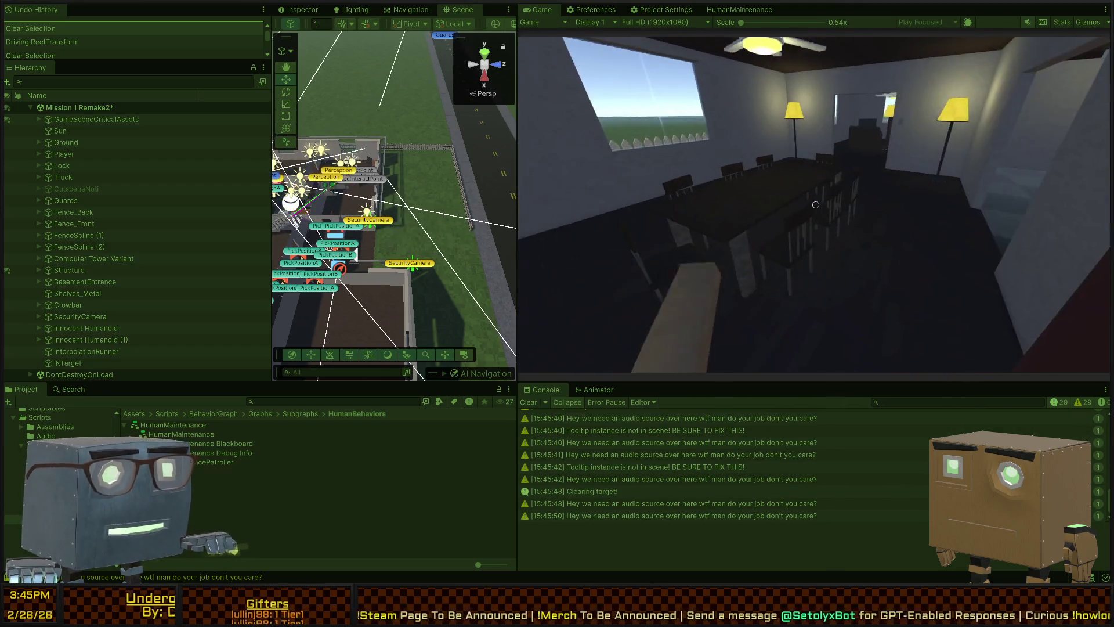
key(w)
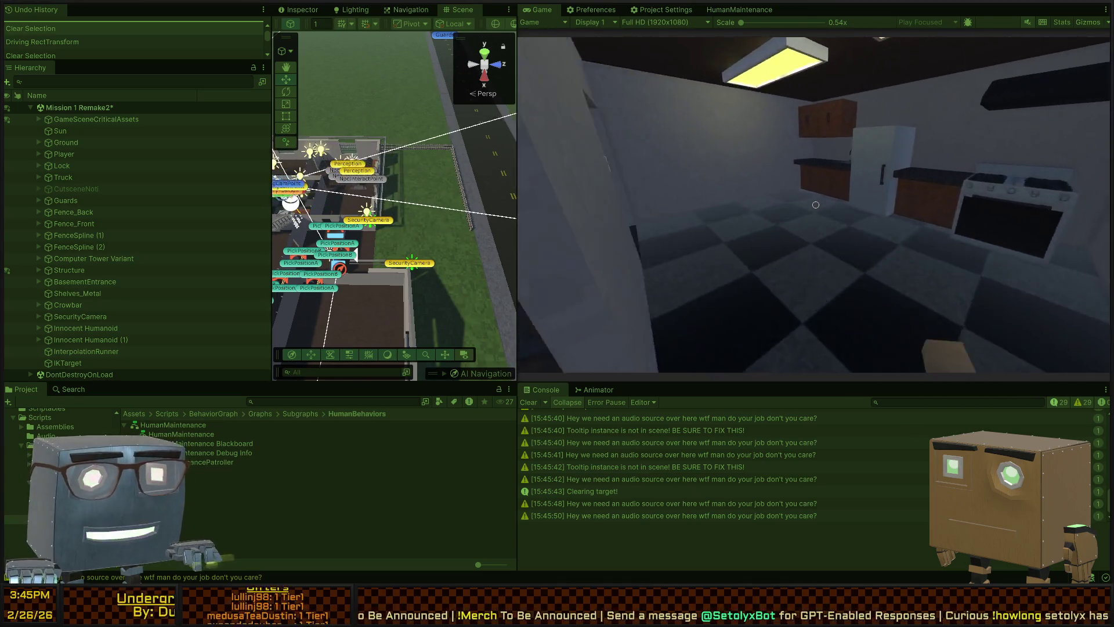
key(w)
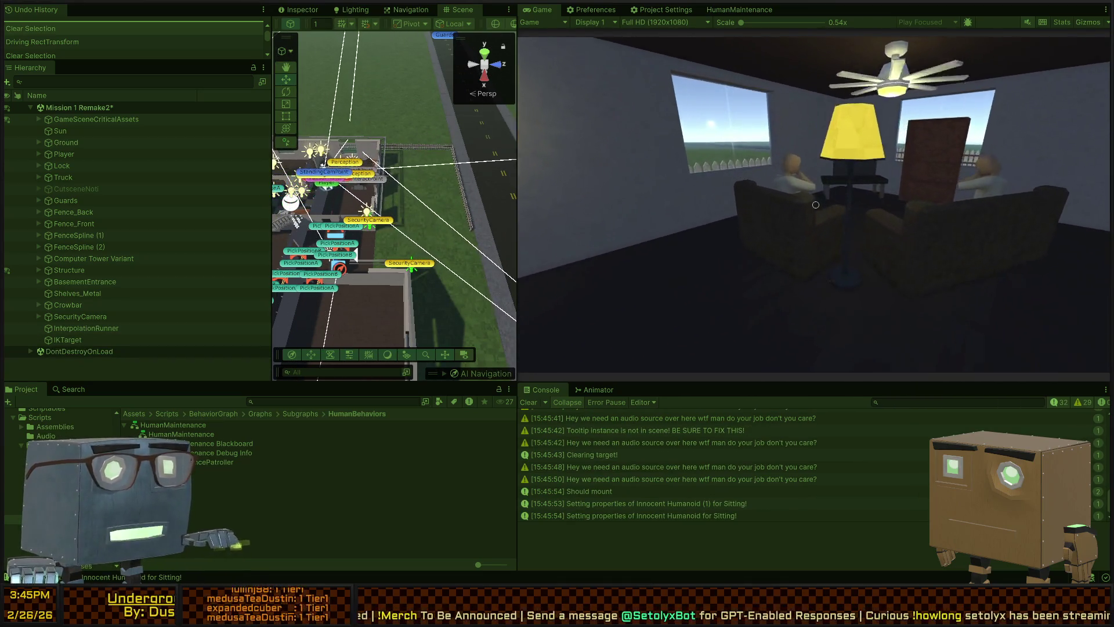
mouse_move(816, 205)
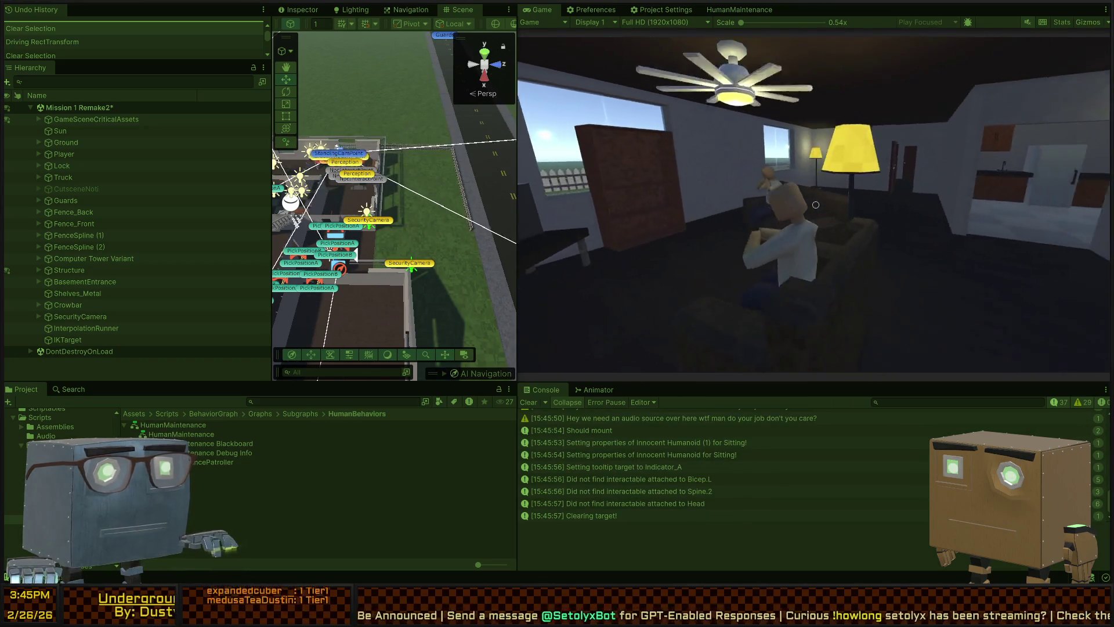
key(s)
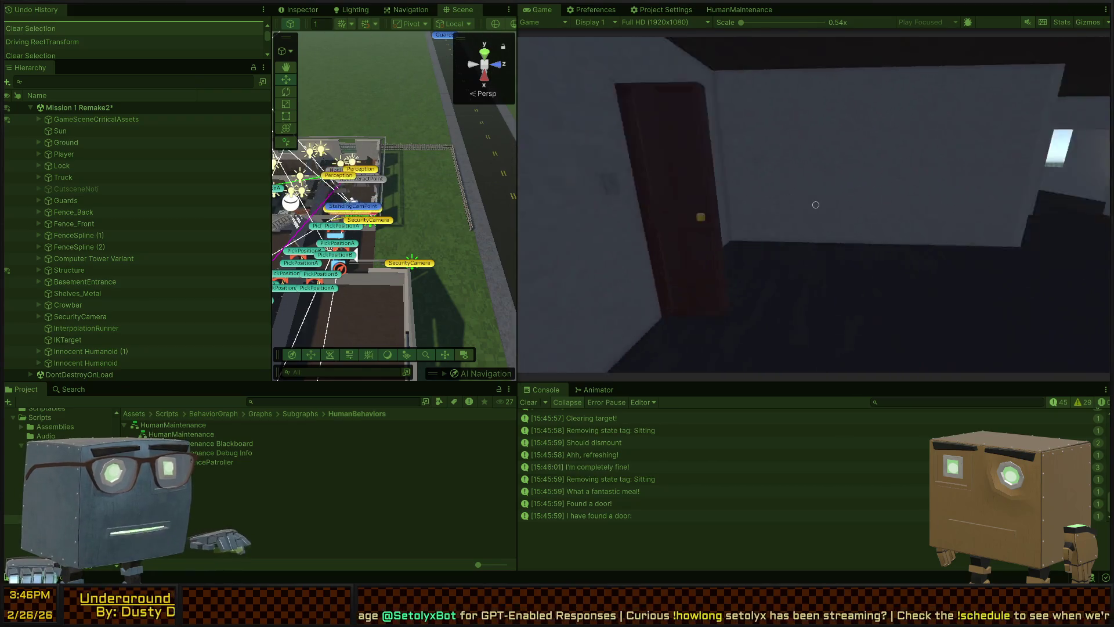
- Walk the corridor to the maroon door, line up with it and open it
key(w)
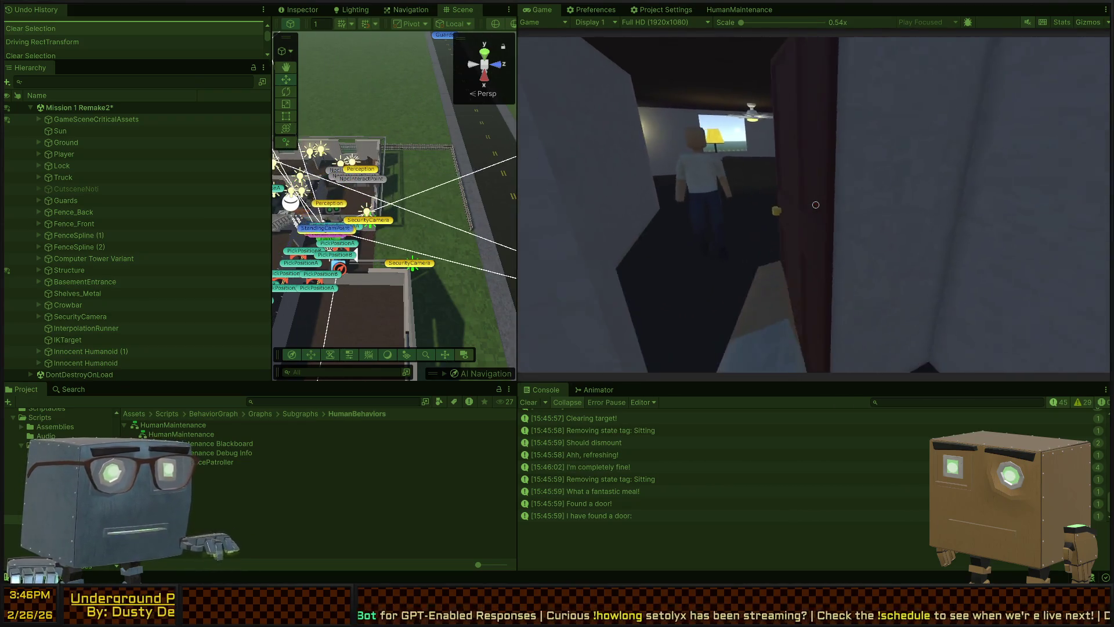
key(w)
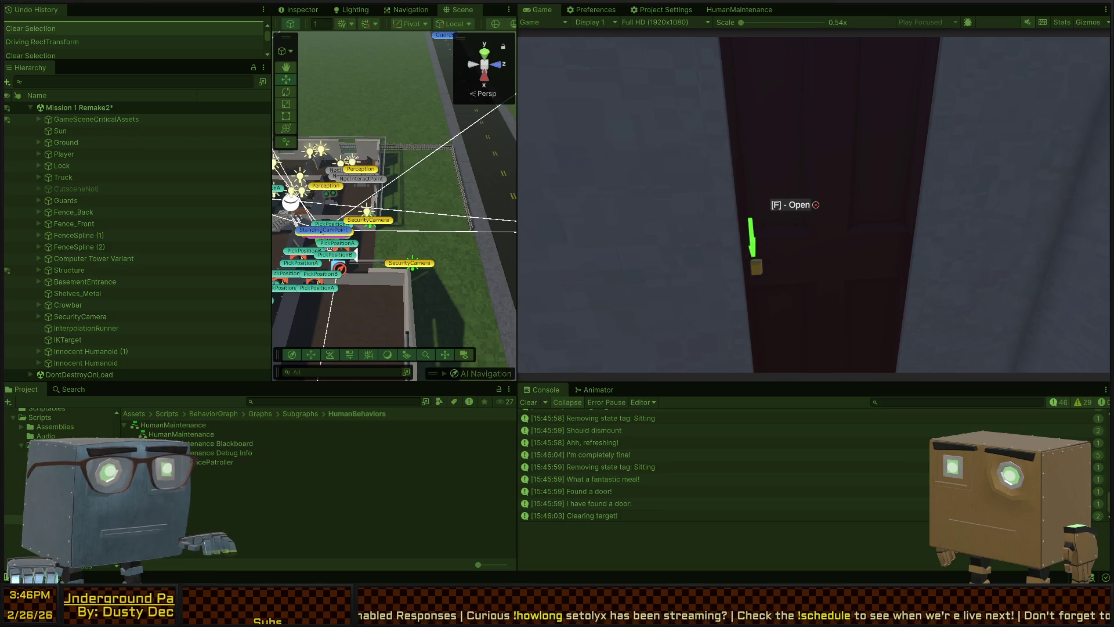
key(s)
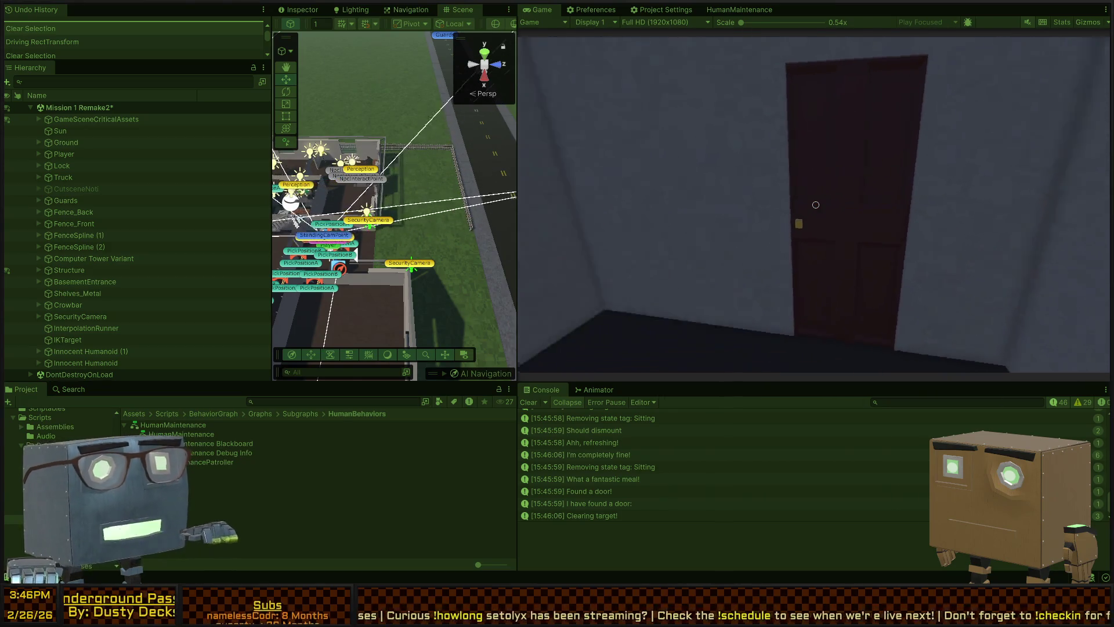
key(d)
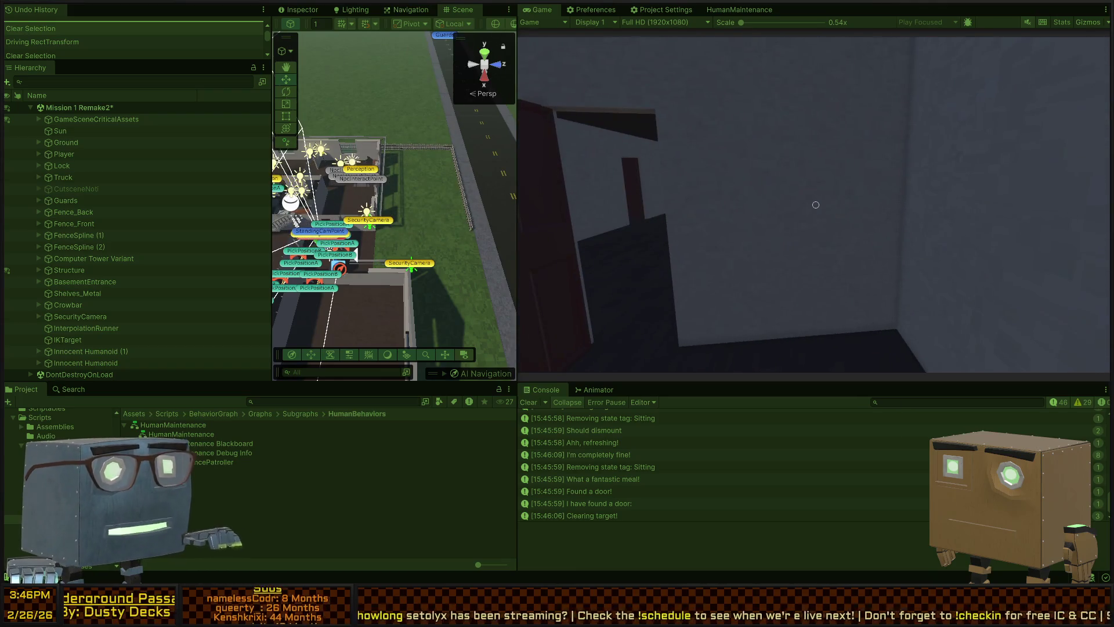
key(a)
key(f)
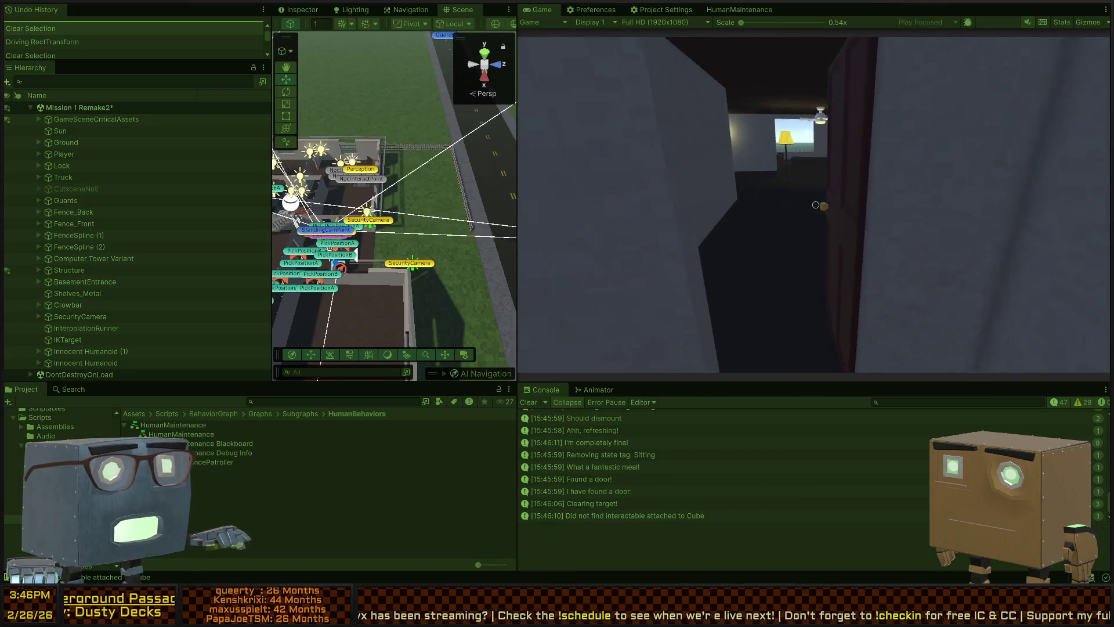
- Cross the staircase room to the far maroon doors and open the bathroom door
key(w)
key(a)
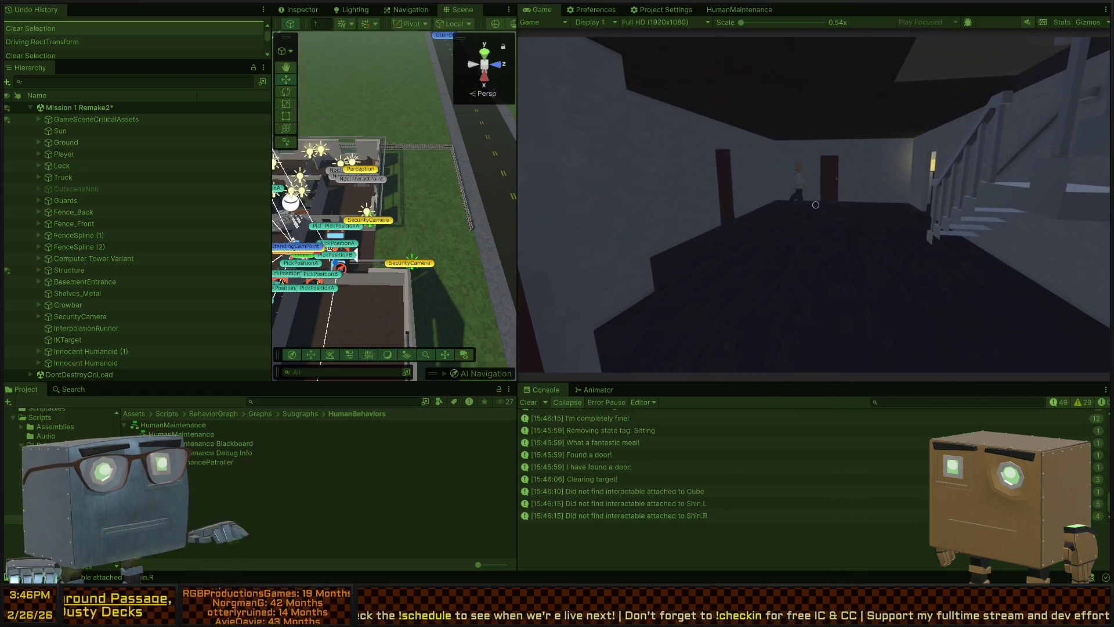
key(w)
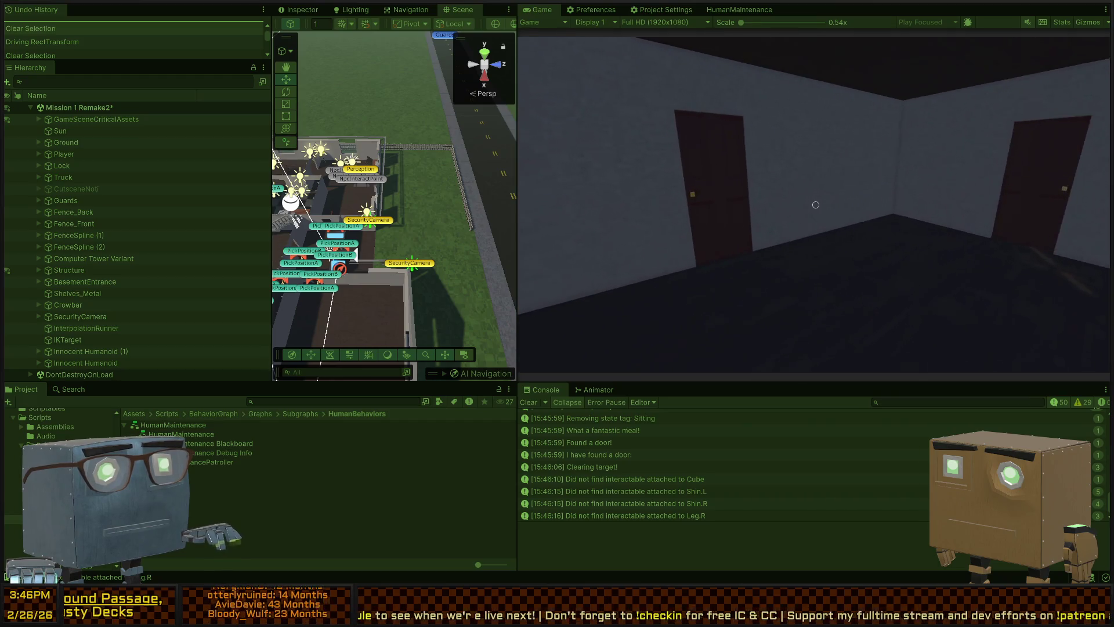
key(a)
key(d)
key(a)
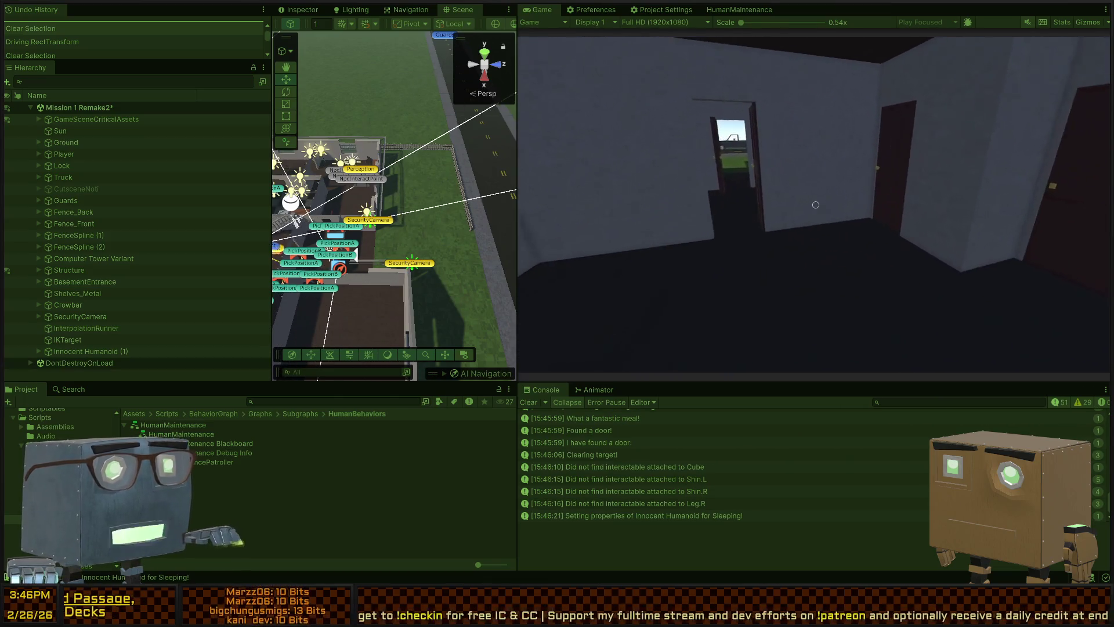
key(w)
key(e)
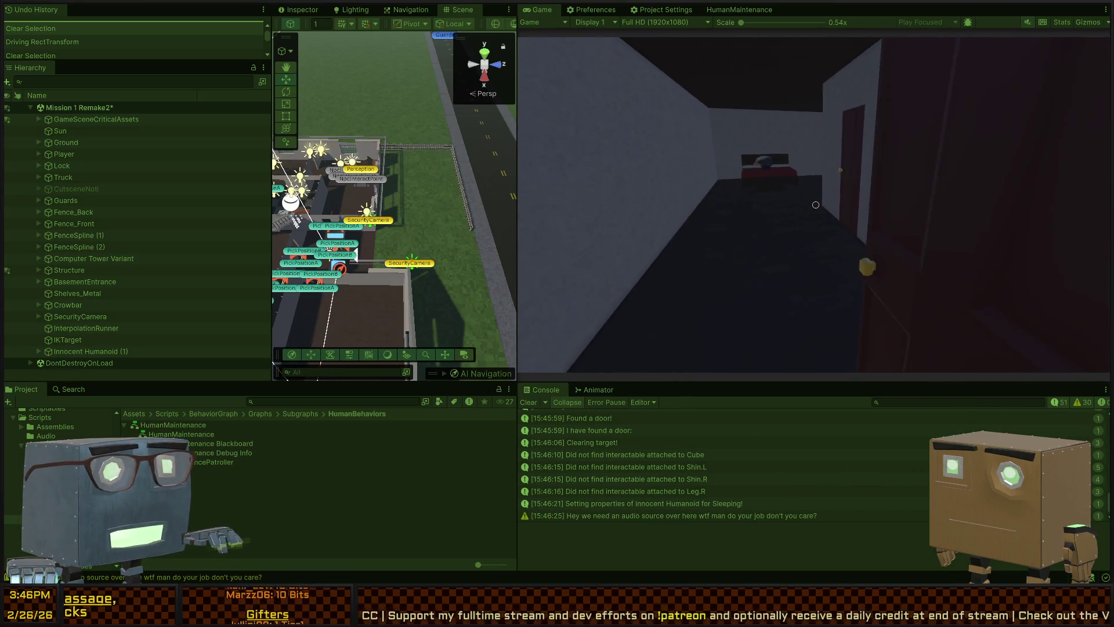
- Approach the toilet to check its Interact prompt, look at the mirror cabinet, then stop Play mode
key(w)
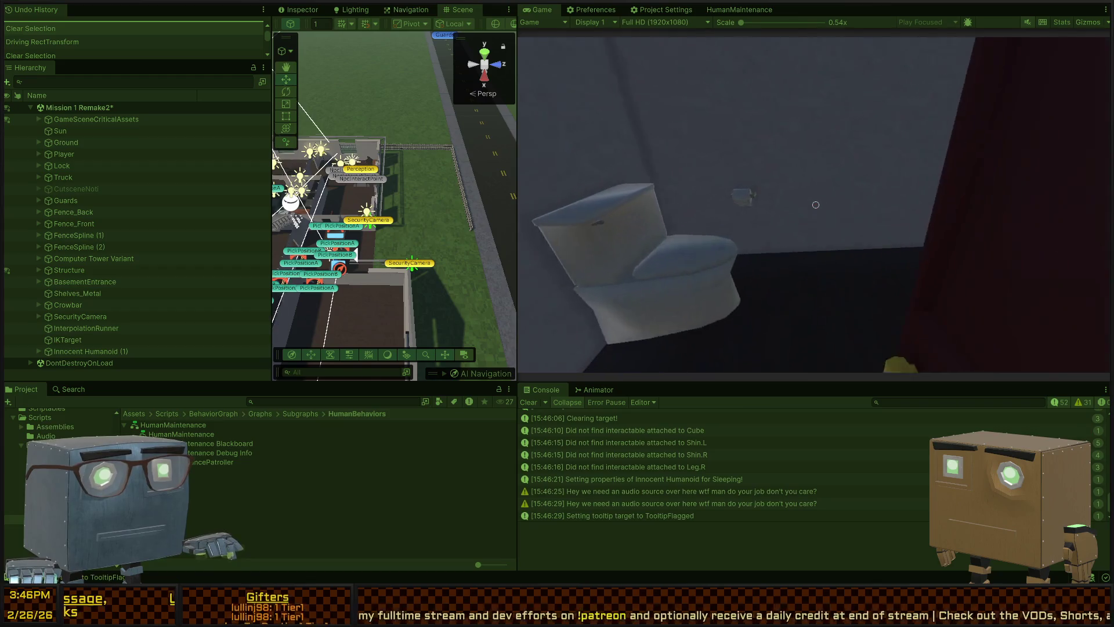
key(w)
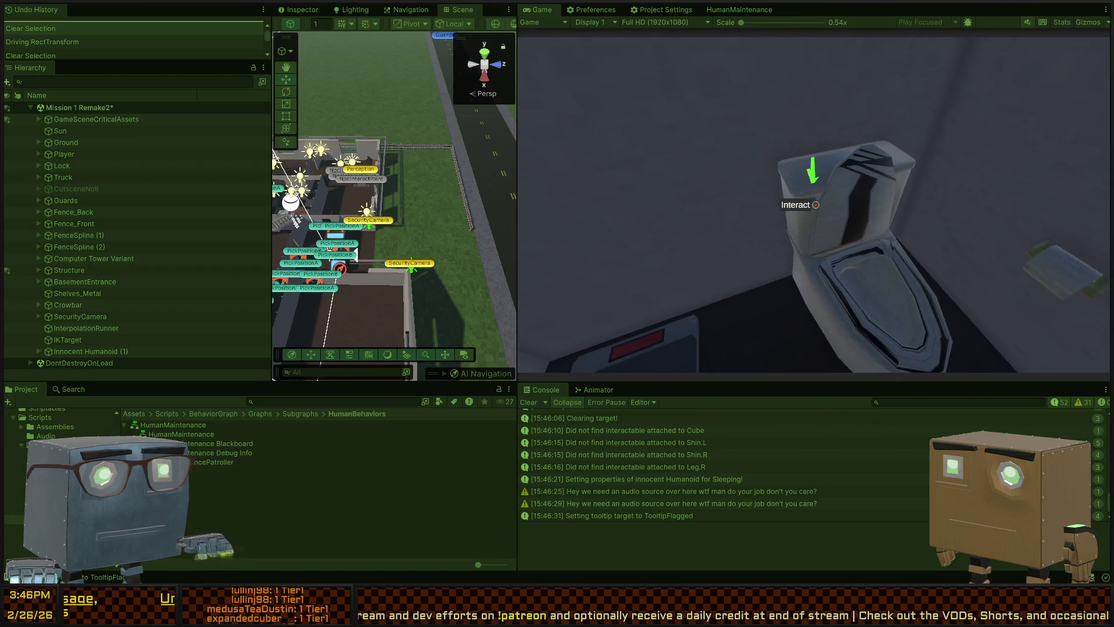
key(s)
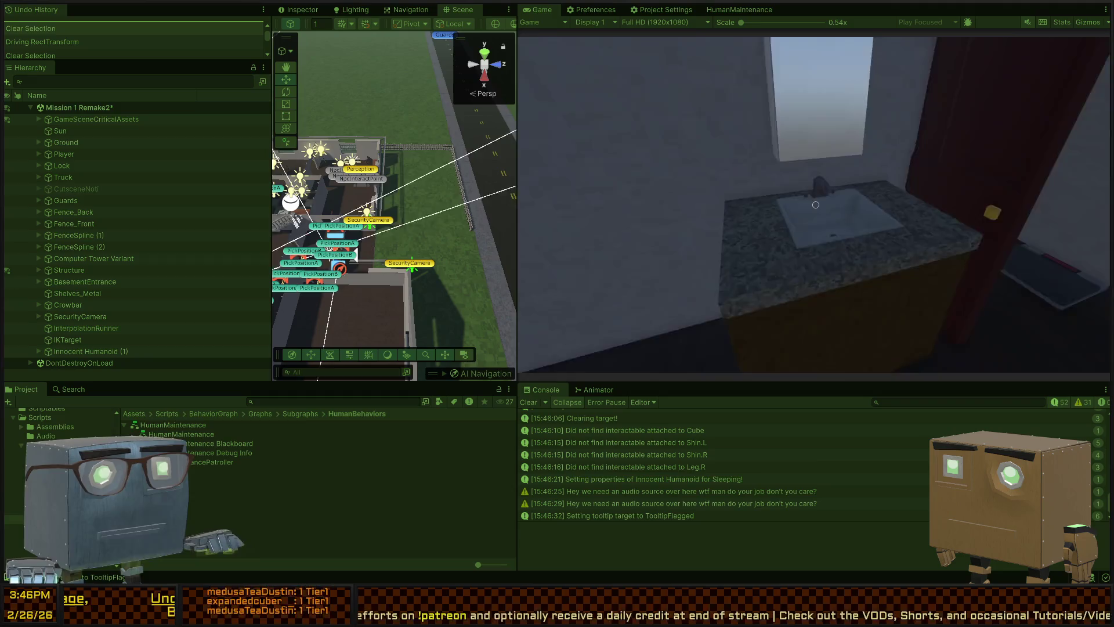
click(816, 205)
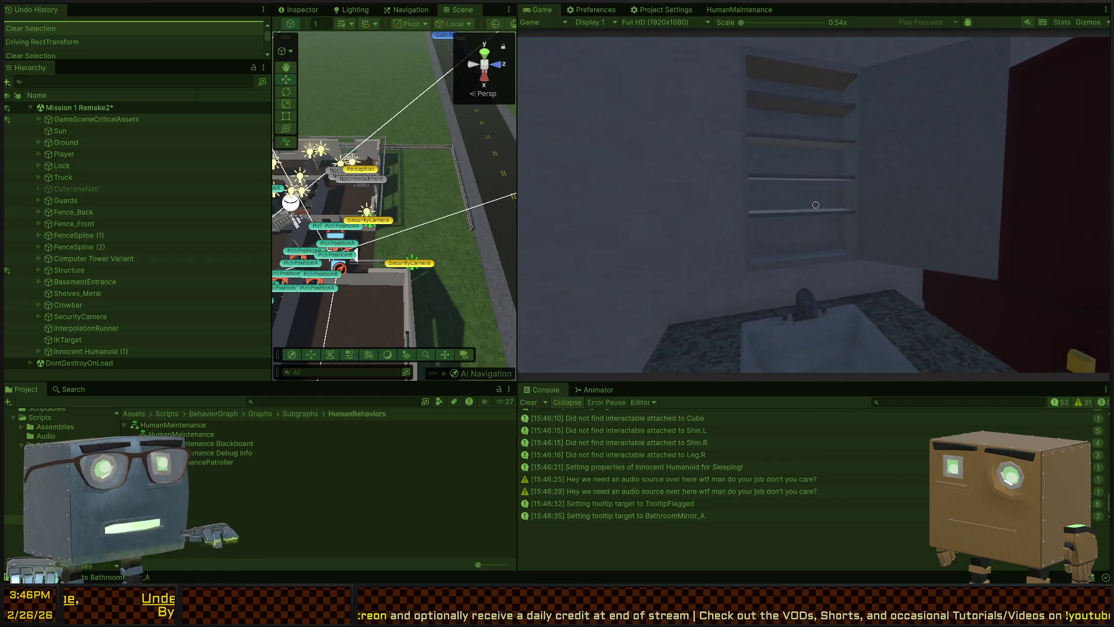
key(ctrl+p)
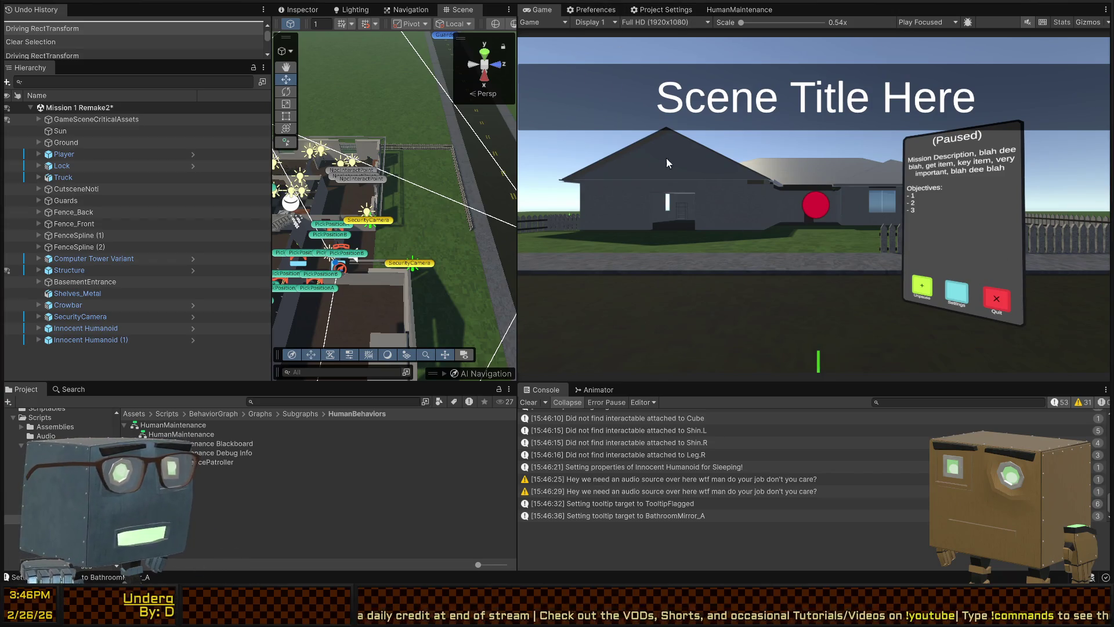
- Dock the Scene tab before the Game tab in the right-hand panel so it becomes the main view
drag(461, 16, 547, 16)
mouse_move(784, 116)
mouse_down()
mouse_move(848, 97)
mouse_move(943, 123)
mouse_up()
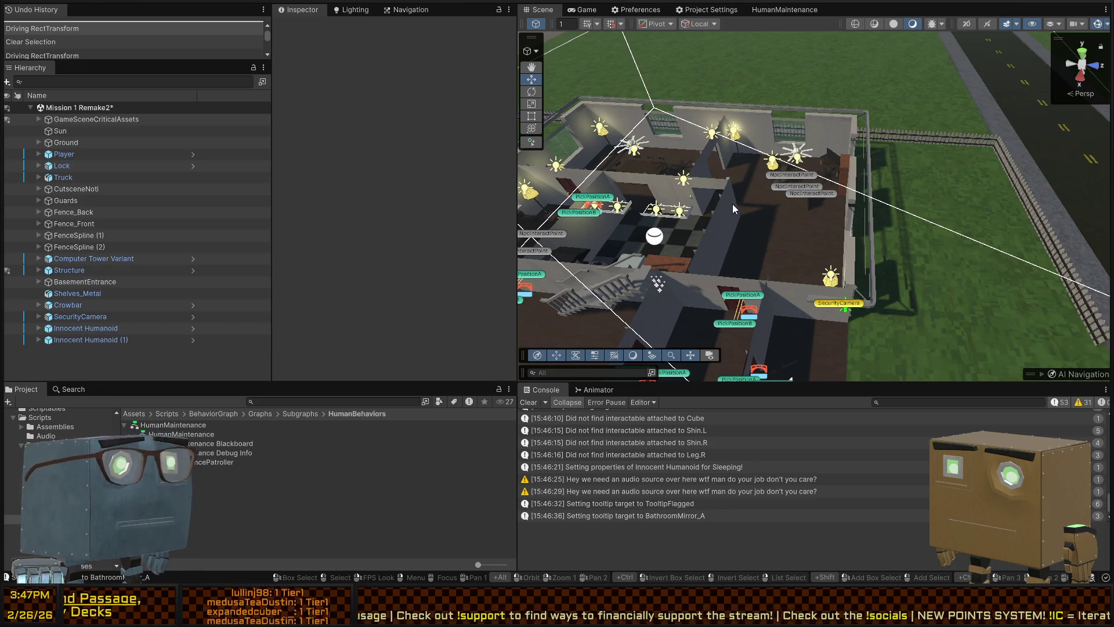
- Fly the Scene camera past the truck and Player, then up and into the house
key(w)
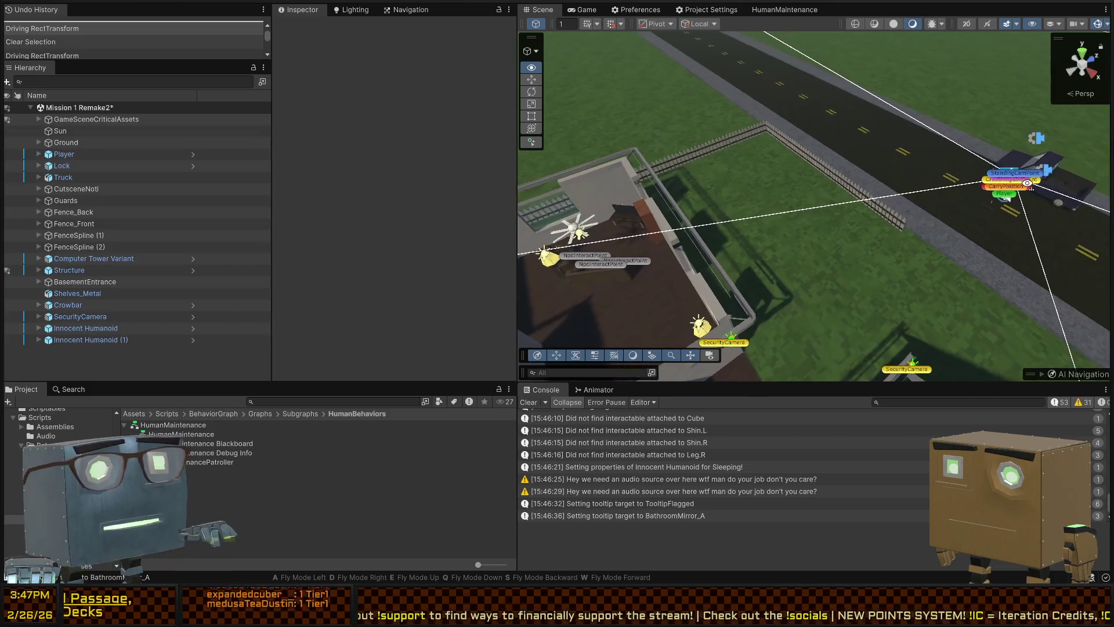
key(w)
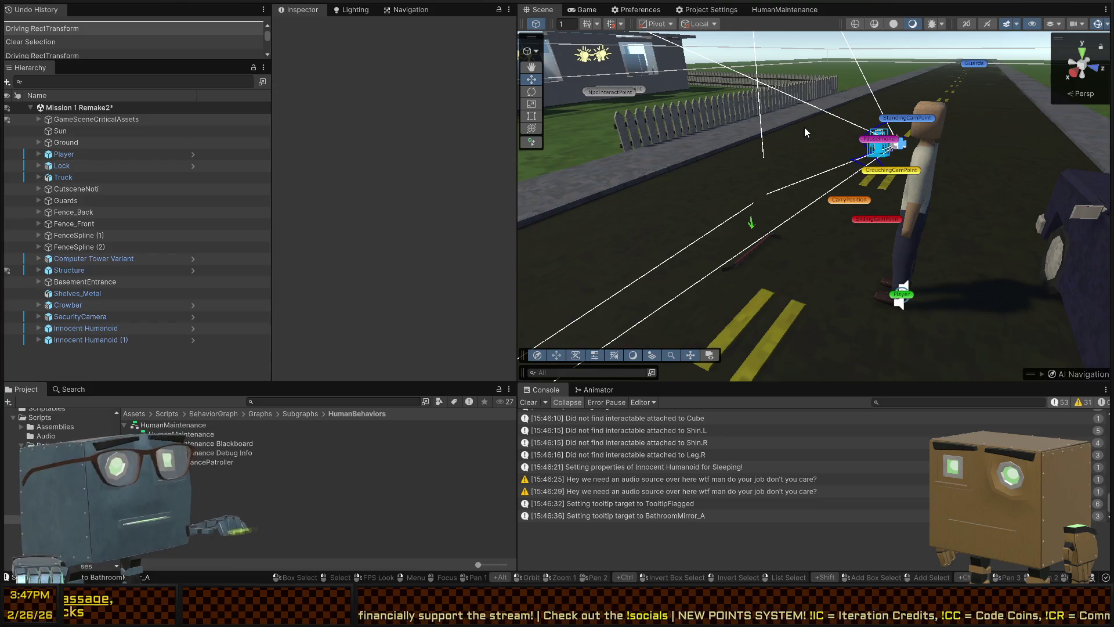
key(w)
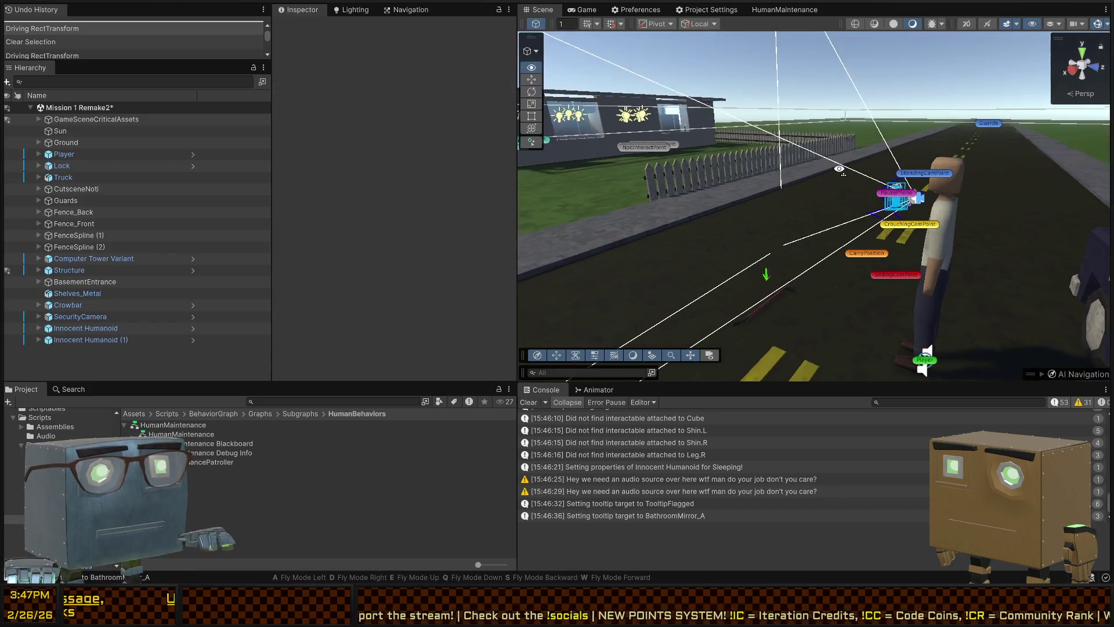
key(s)
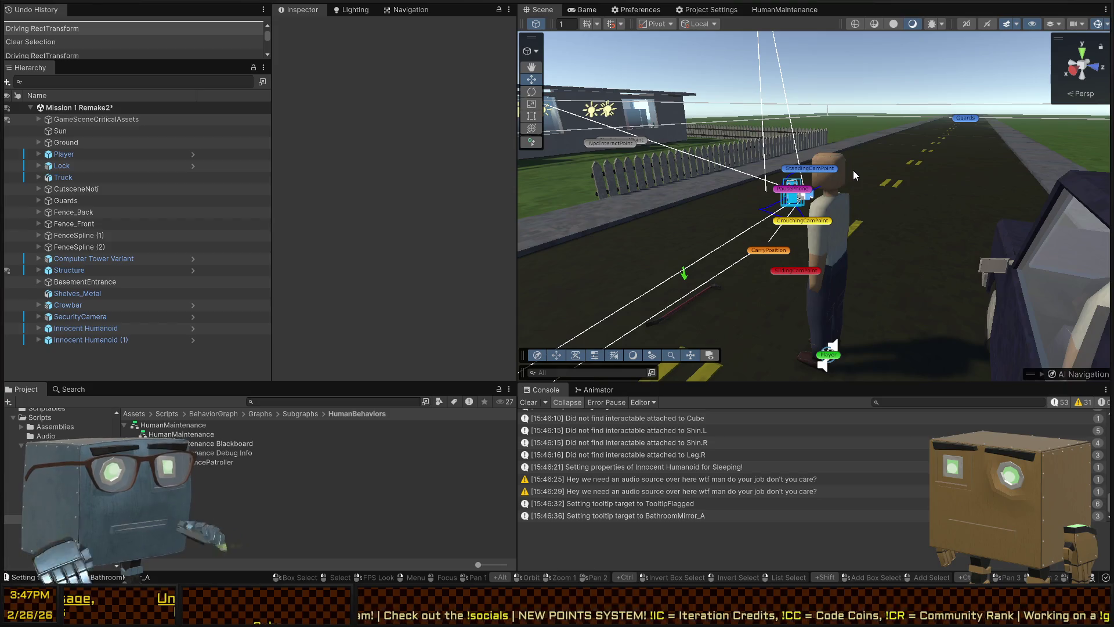
right_click(986, 186)
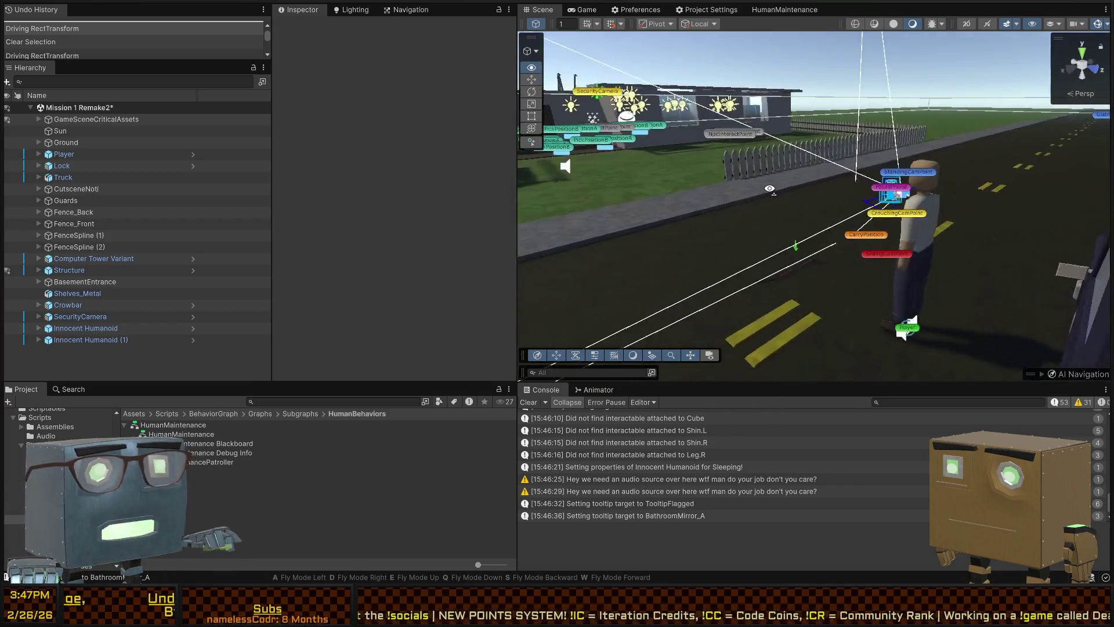
key(e)
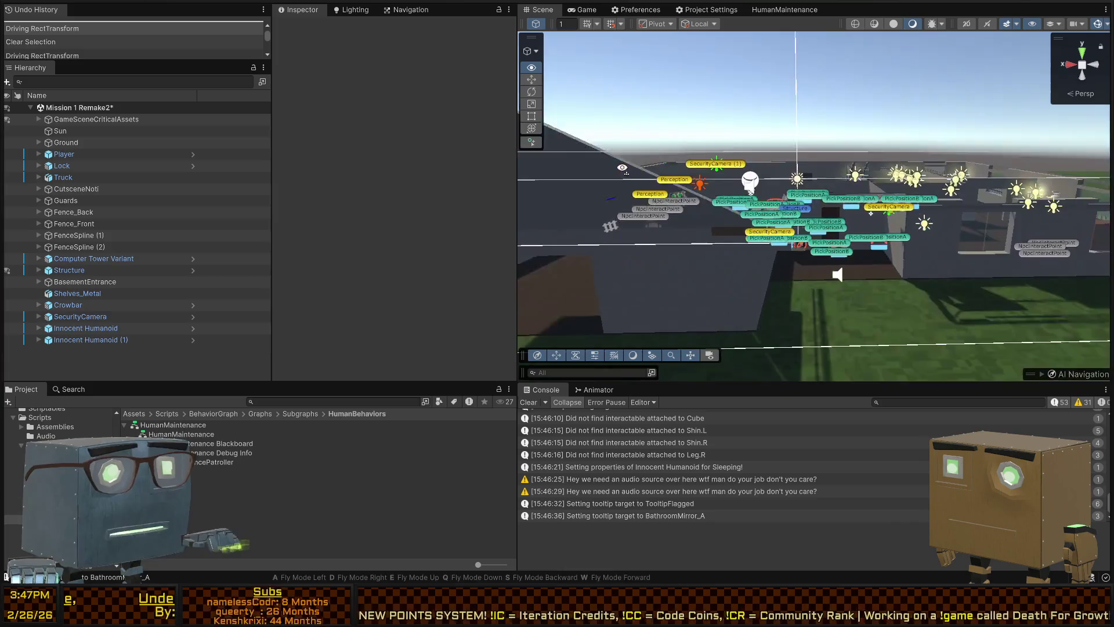
key(w)
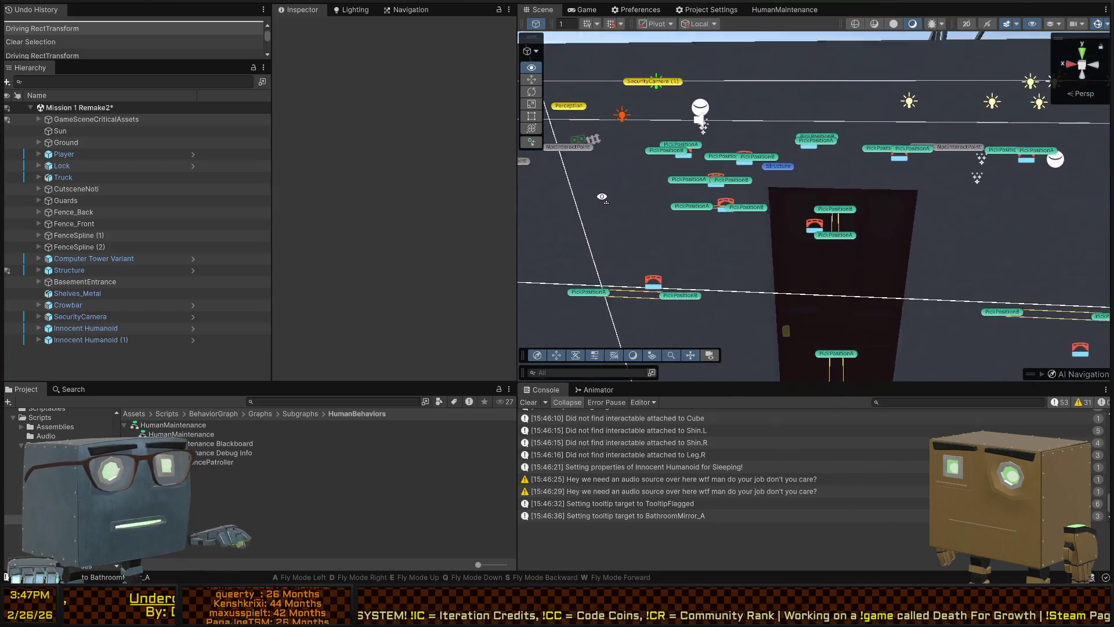
key(s)
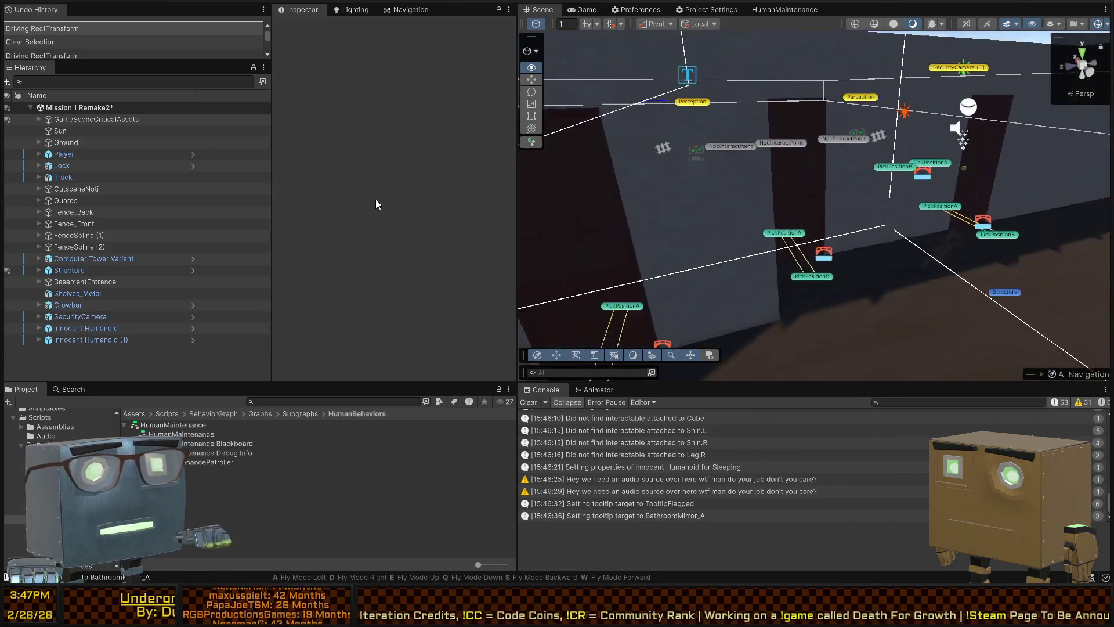
- Close in on the bathroom toilet and select the Toilet prefab
key(w)
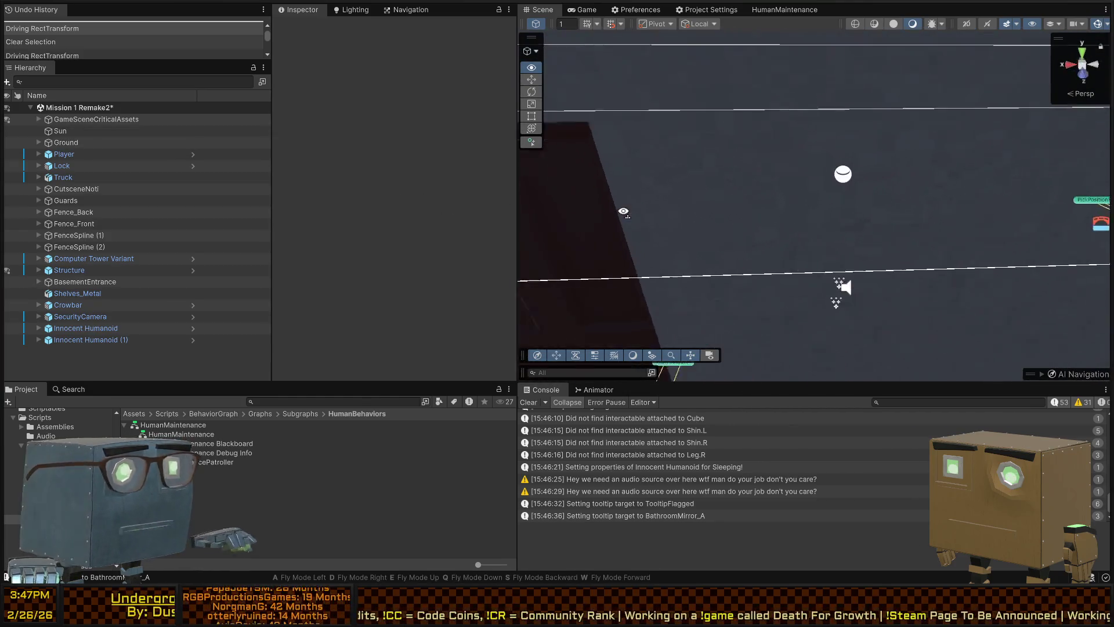
key(w)
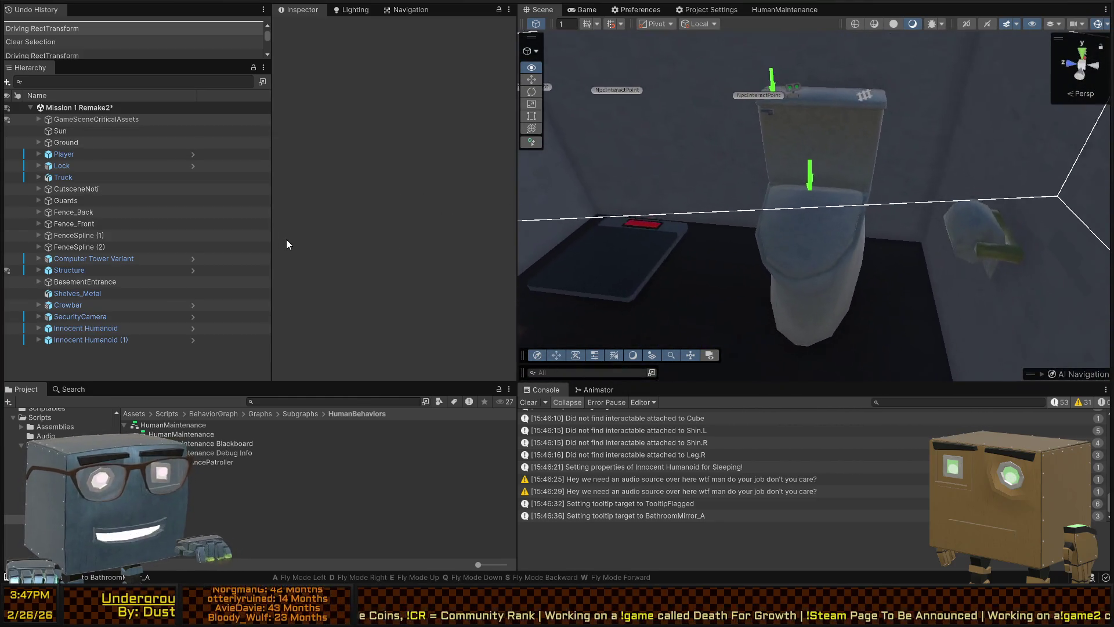
key(a)
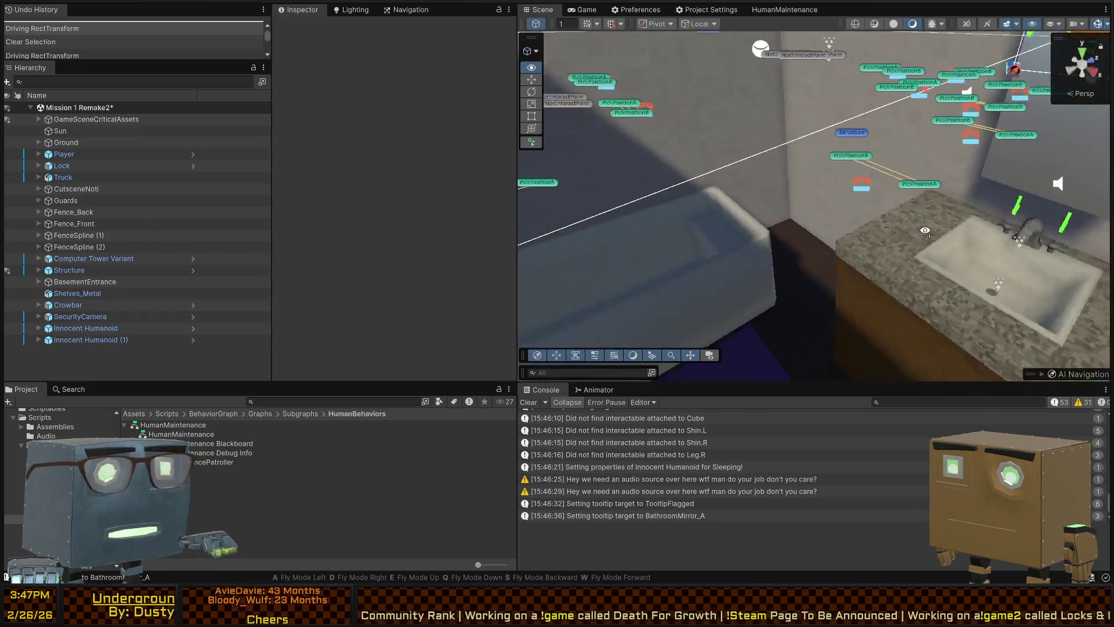
key(w)
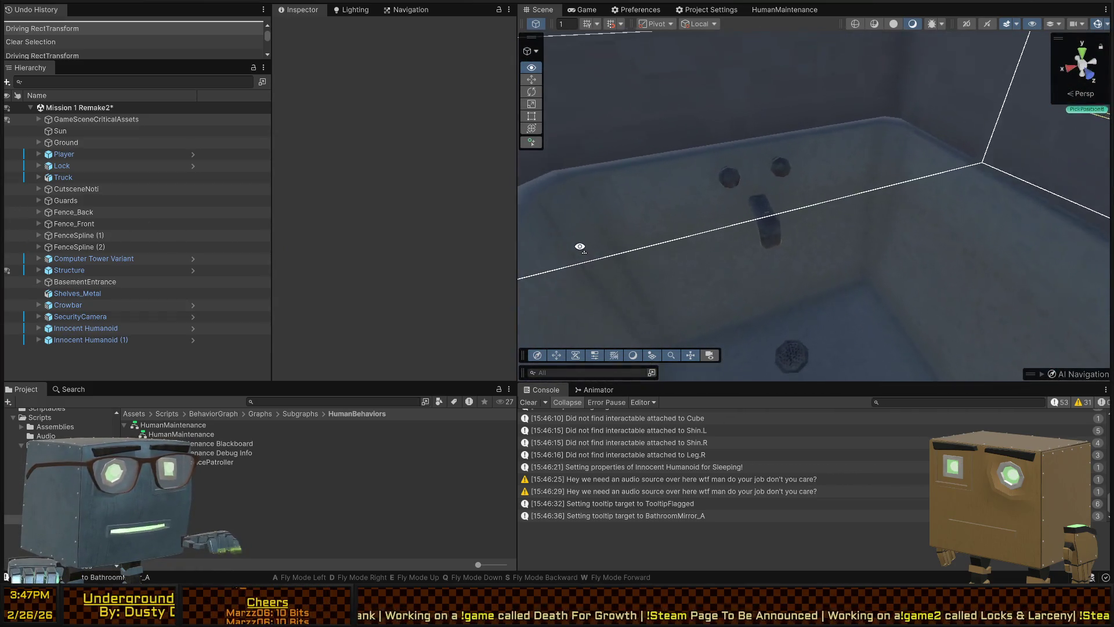
key(s)
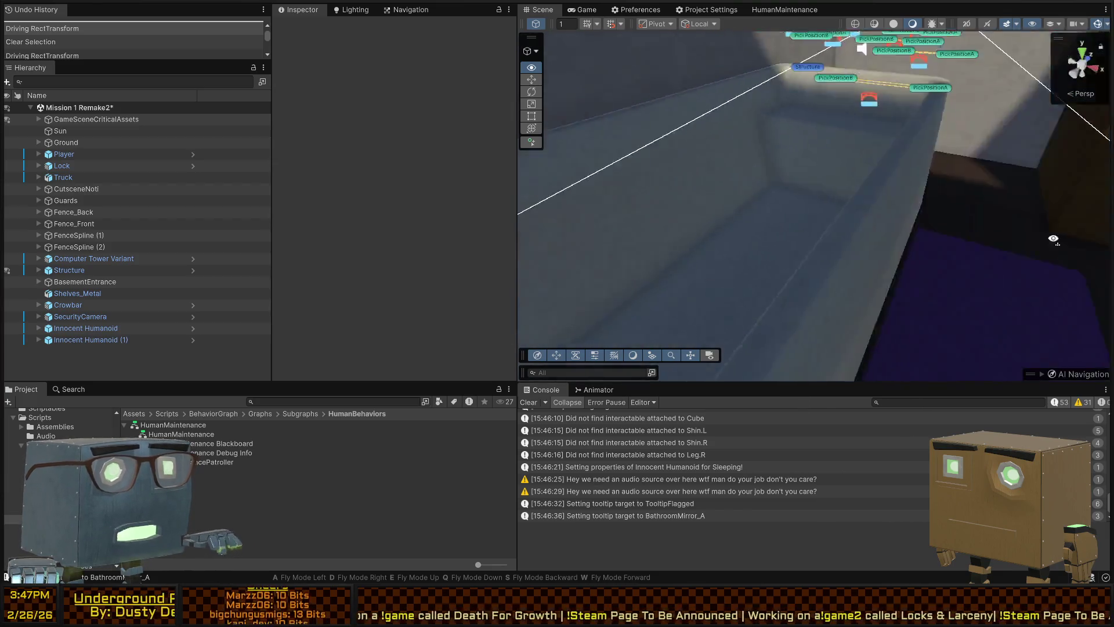
key(w)
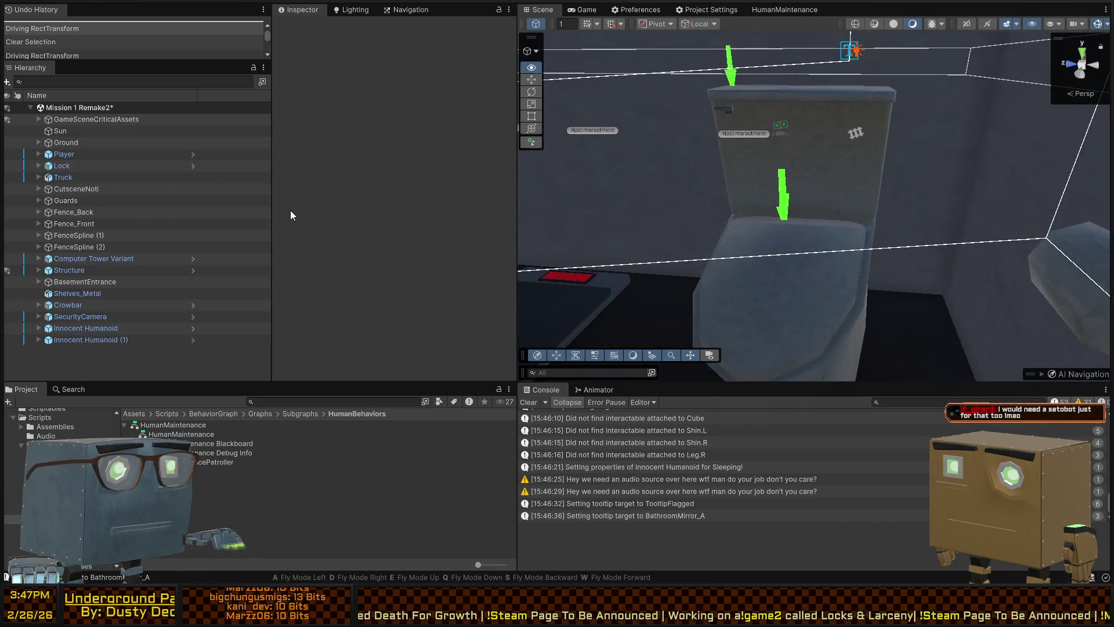
key(w)
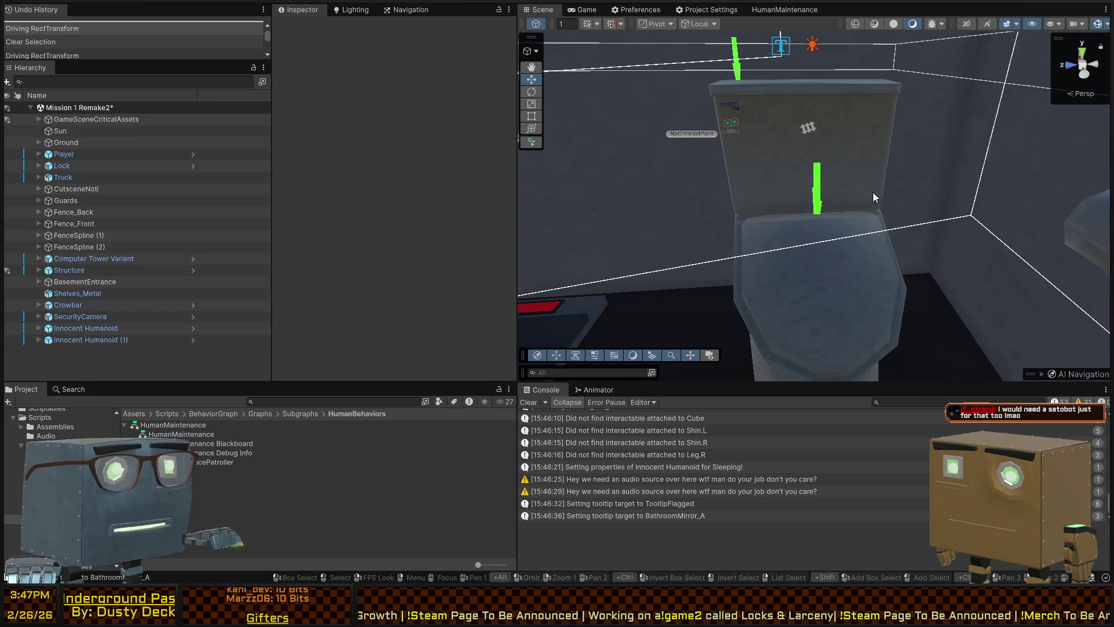
key(w)
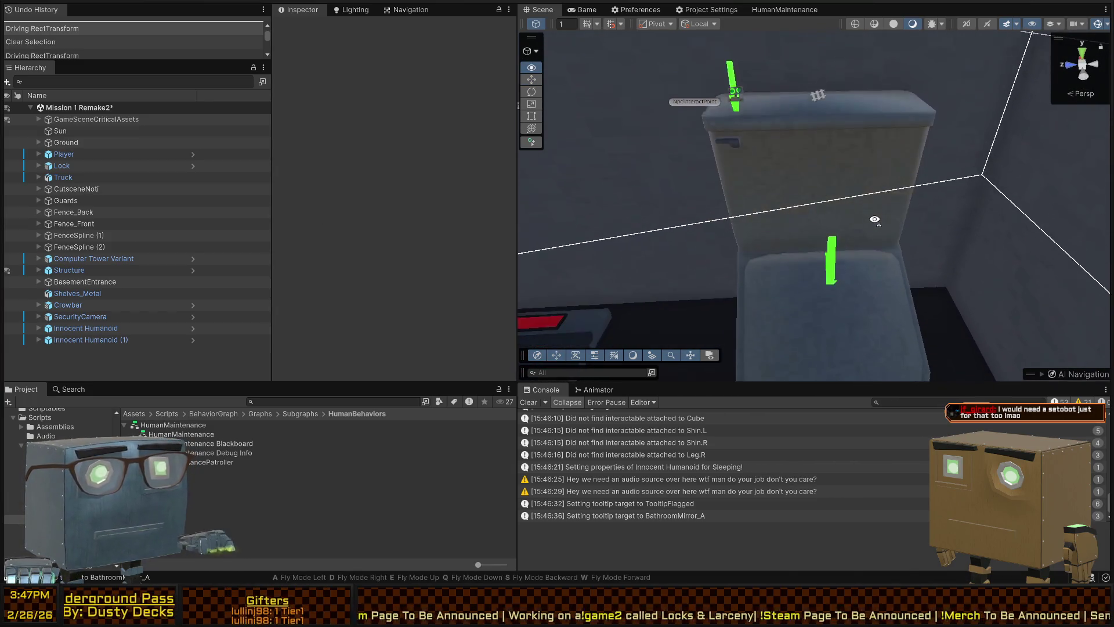
click(836, 140)
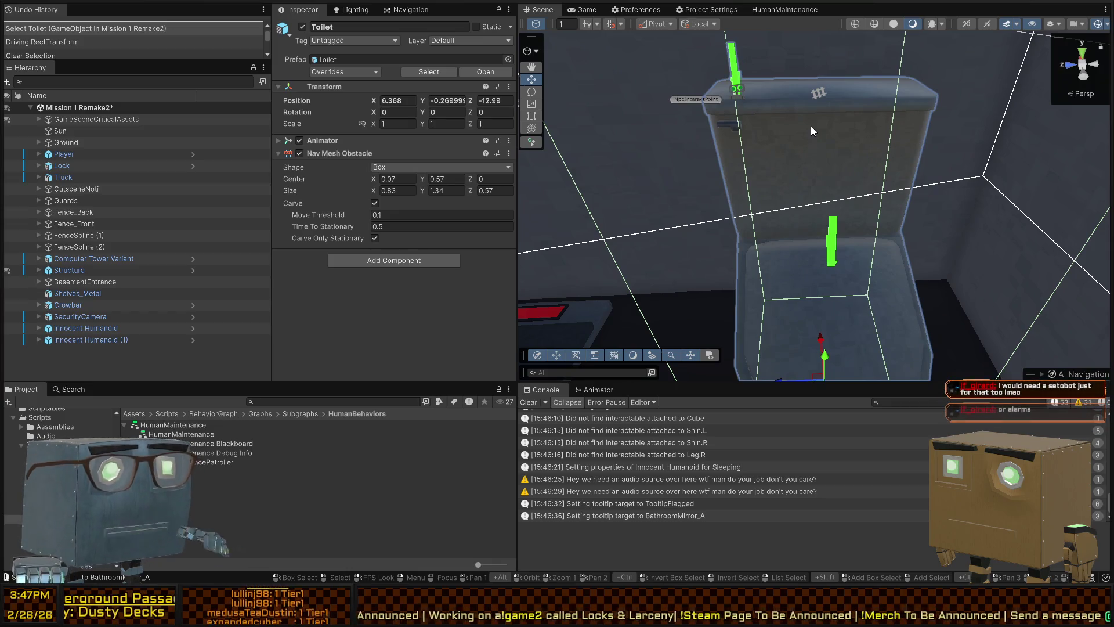
- Select the green indicator Arrow above the toilet lid, expanding the hierarchy down to it
click(811, 127)
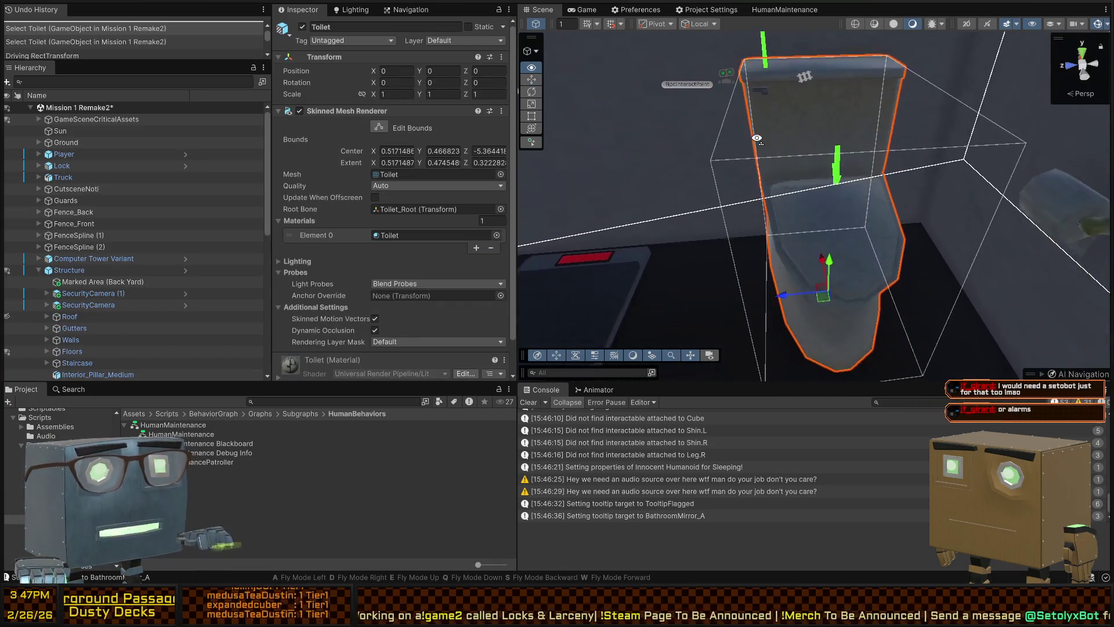
key(s)
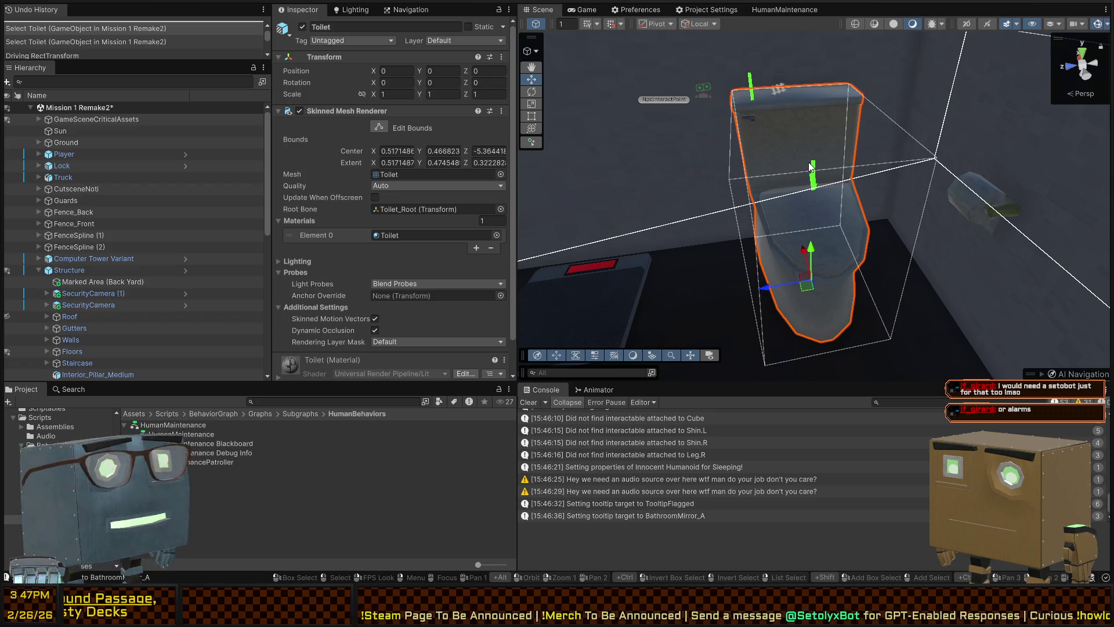
mouse_move(809, 186)
mouse_down()
mouse_move(885, 186)
mouse_move(775, 231)
mouse_up()
click(764, 246)
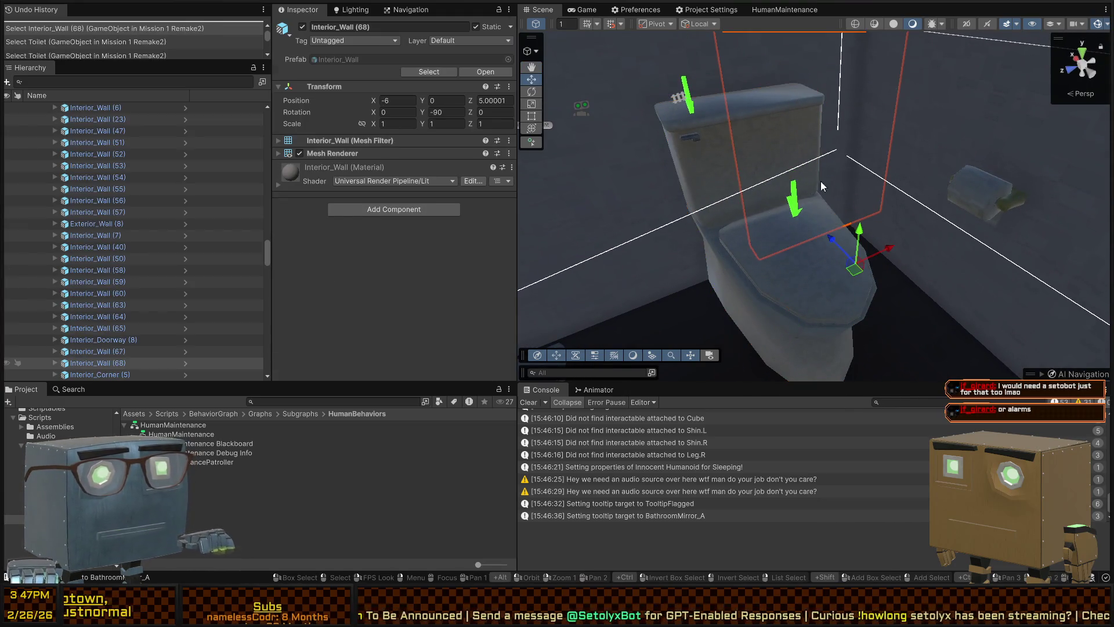
click(795, 210)
click(795, 210)
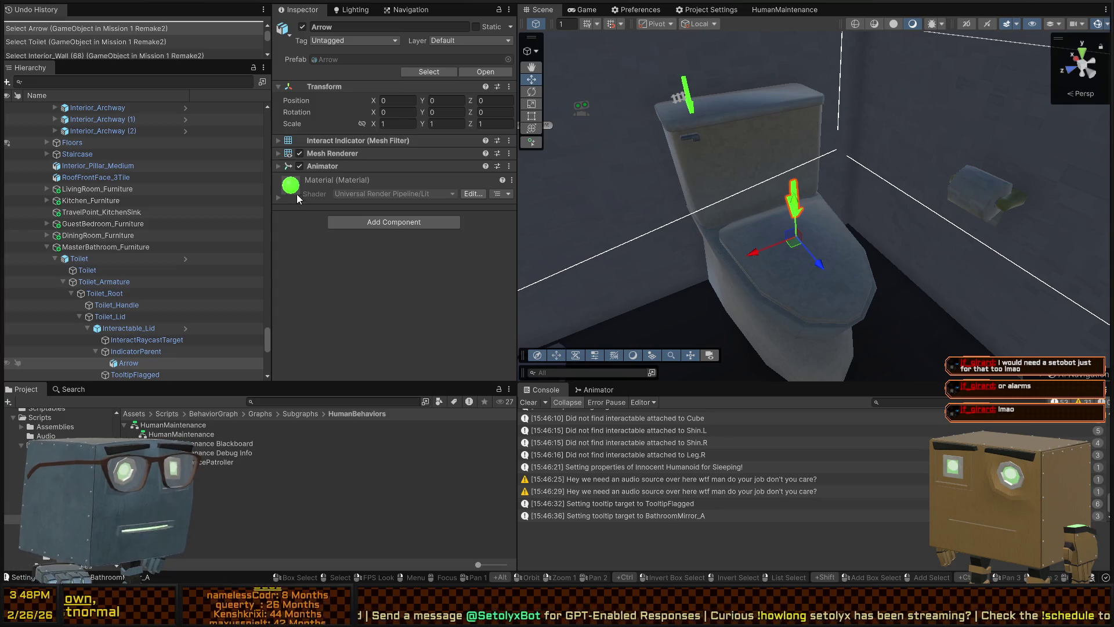
scroll(119, 319, down, 2)
- Drag IndicatorParent's move gizmo to place the arrow over the lid at X -0.6404, Y 0.0483
click(132, 322)
drag(772, 250, 984, 260)
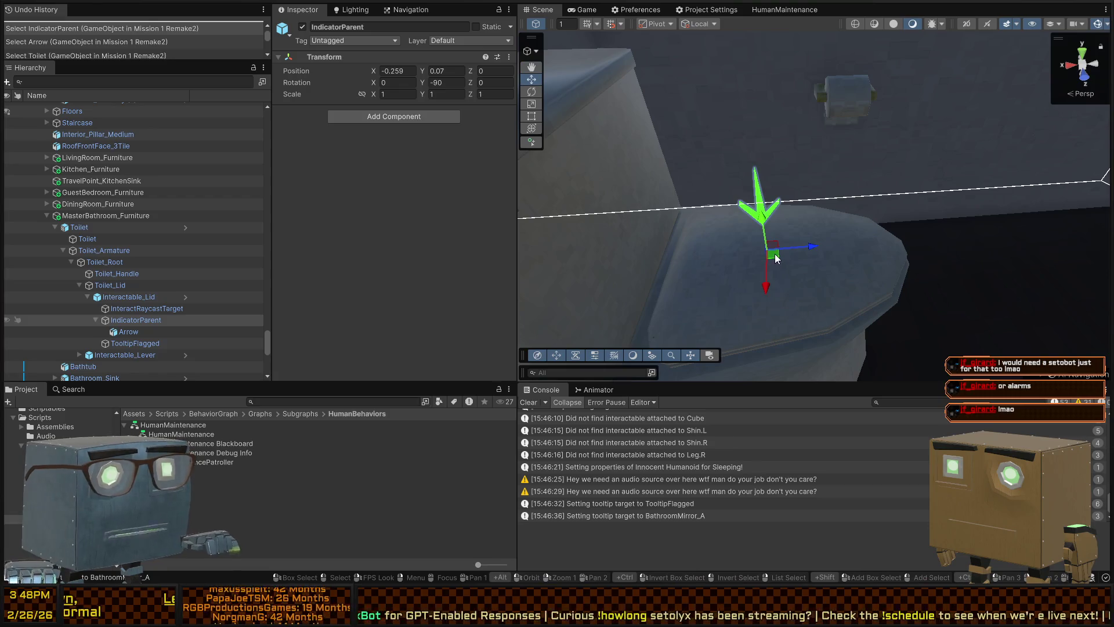
mouse_move(779, 259)
mouse_down()
mouse_move(929, 239)
mouse_move(630, 243)
mouse_move(778, 254)
mouse_move(780, 228)
mouse_up()
key(ctrl+z)
mouse_move(780, 228)
mouse_down()
mouse_move(635, 184)
mouse_move(770, 188)
mouse_up()
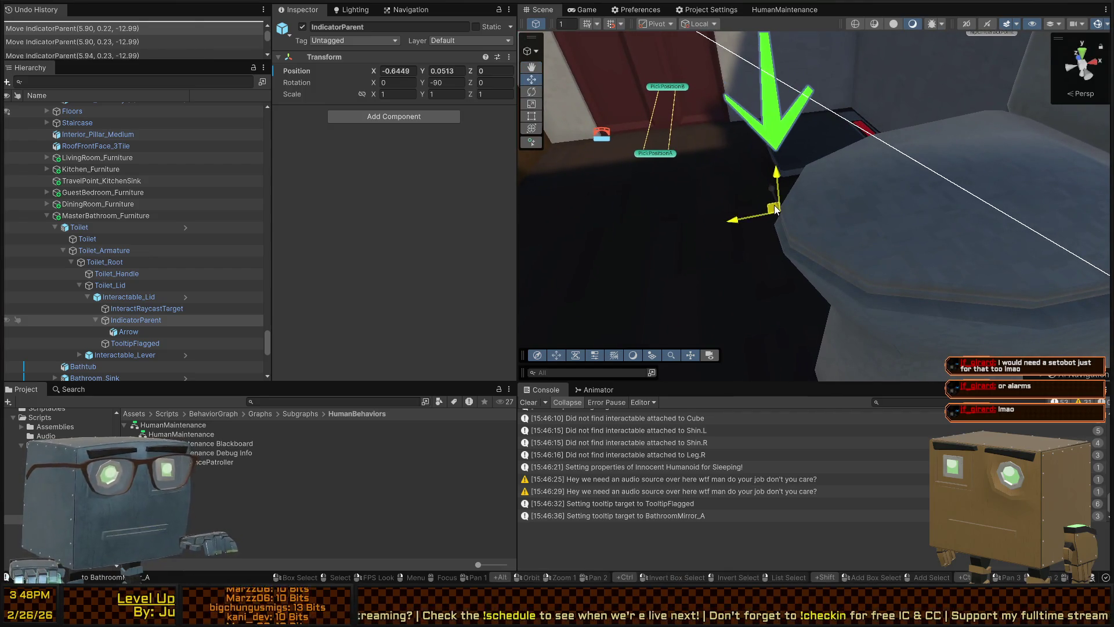
- Reselect the Toilet, orbit around it and expand its children down to Toilet_Root
click(955, 237)
click(890, 221)
click(876, 198)
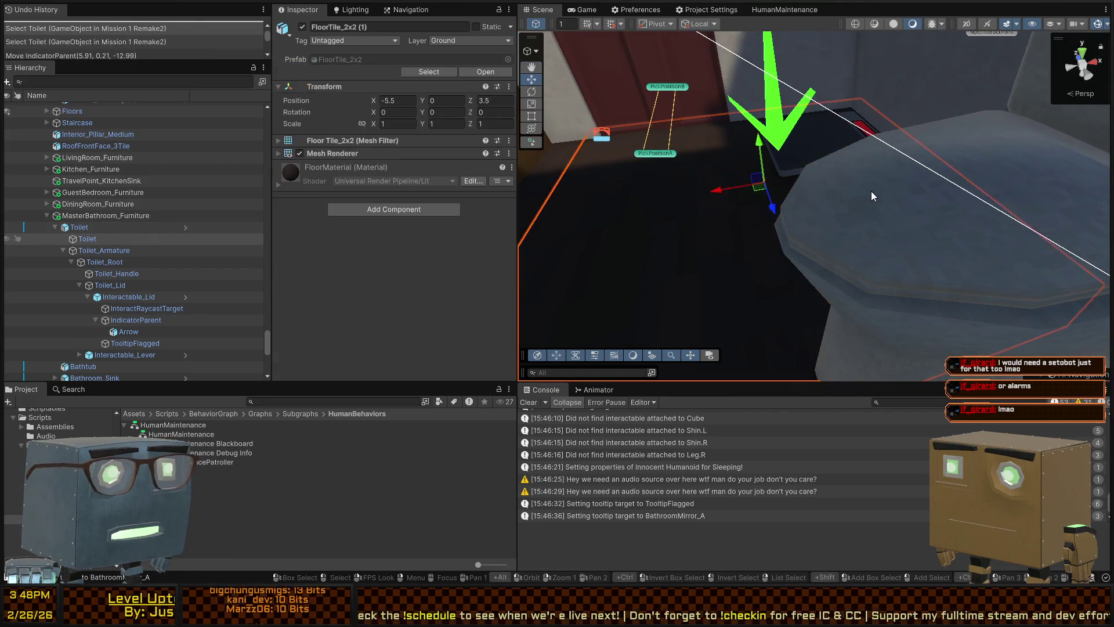
click(1012, 201)
mouse_move(1013, 201)
mouse_down()
mouse_move(892, 195)
mouse_move(994, 206)
mouse_move(978, 202)
mouse_up()
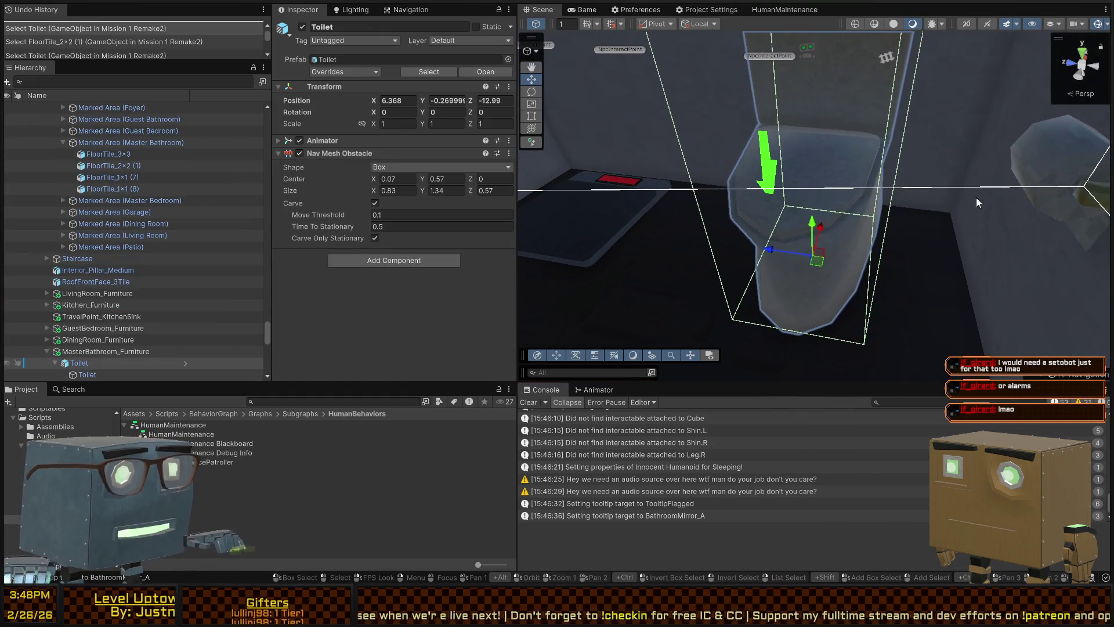
click(55, 362)
scroll(99, 337, down, 3)
click(103, 335)
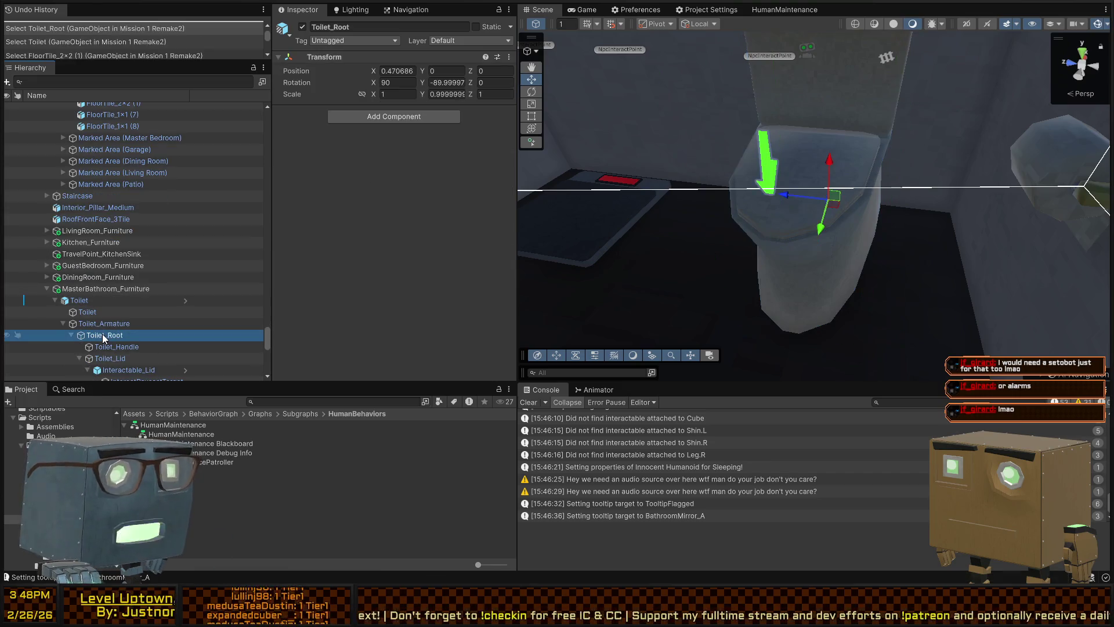
- Reselect IndicatorParent, checking the Interactable_Lid settings along the way
click(772, 167)
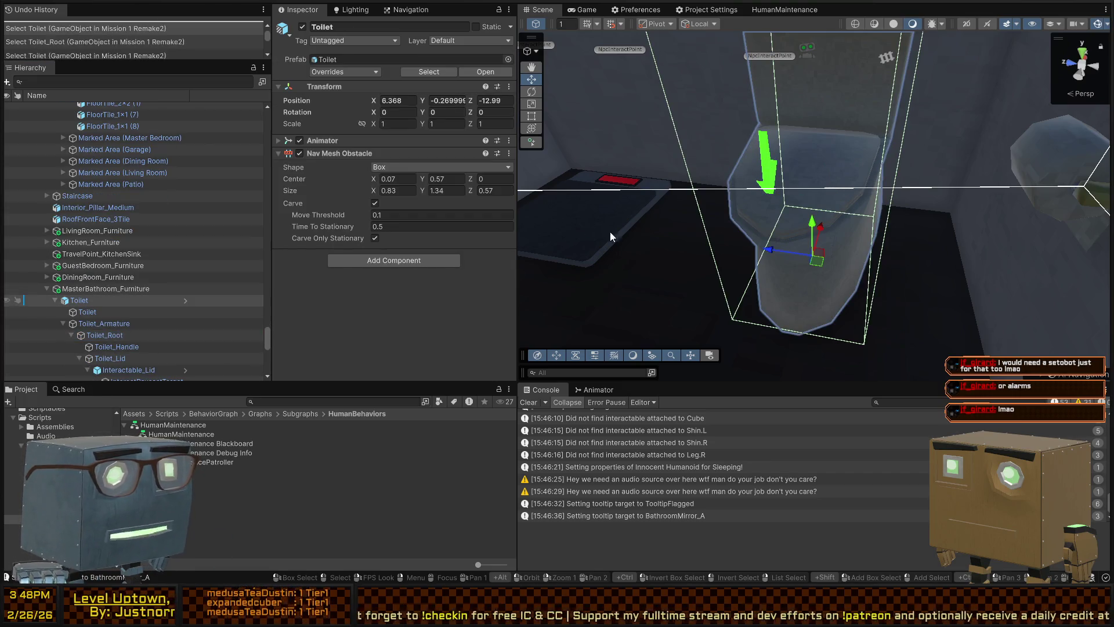
click(772, 178)
scroll(147, 297, down, 3)
click(149, 293)
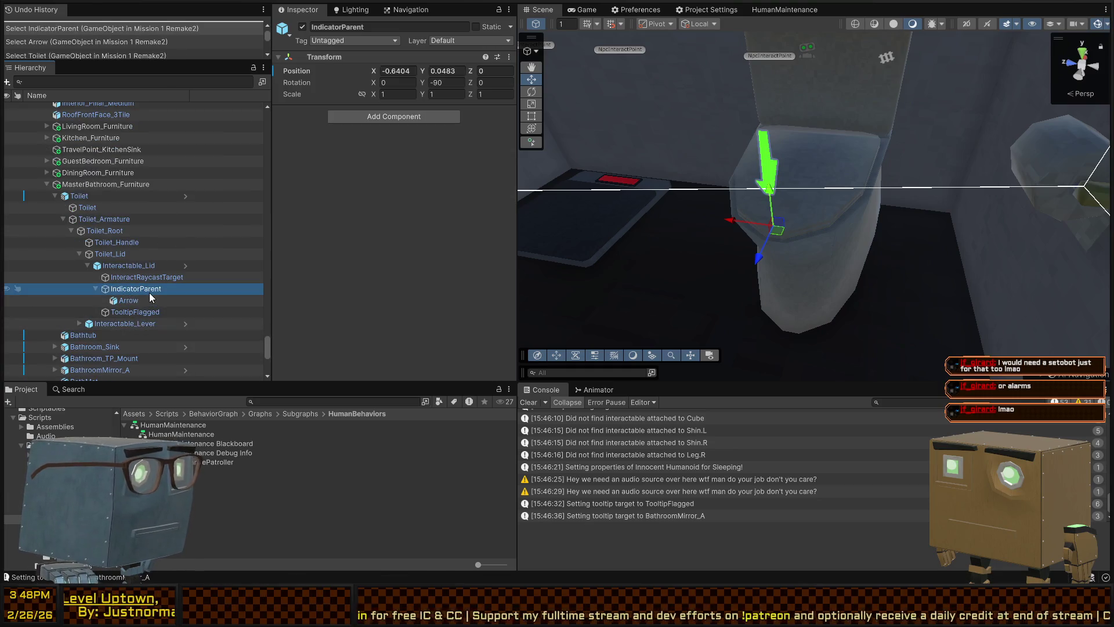
click(123, 268)
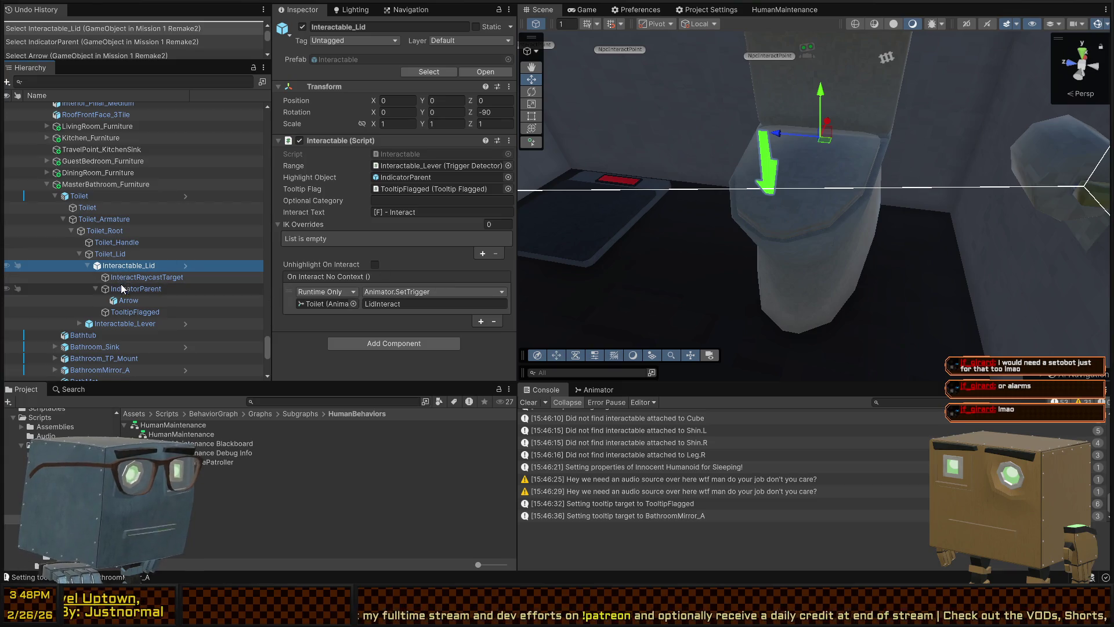
click(120, 289)
click(395, 116)
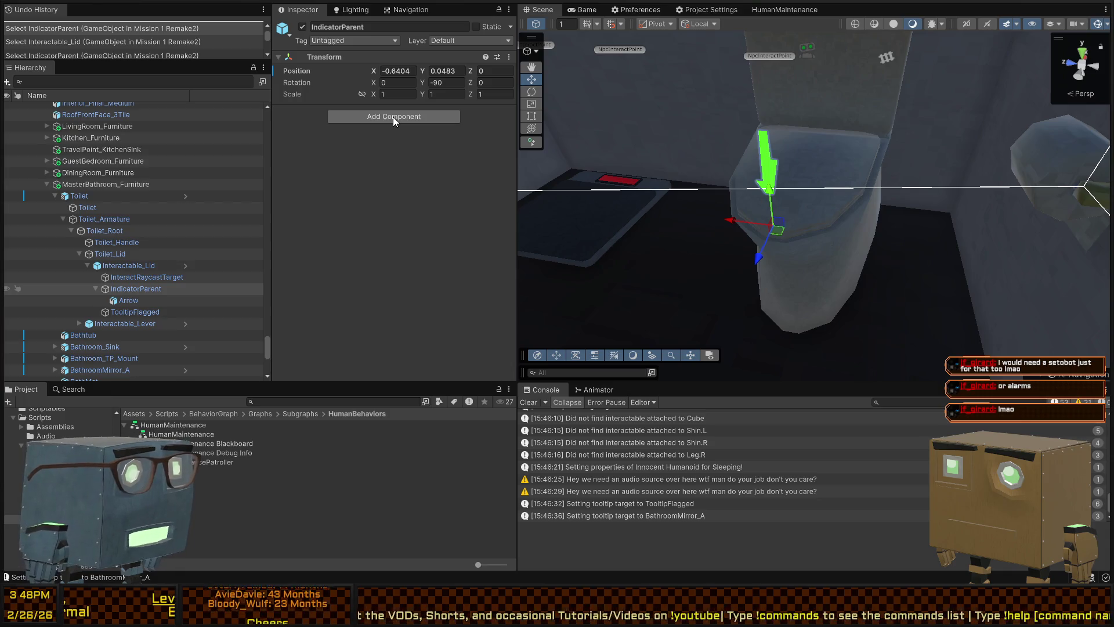
key(Return)
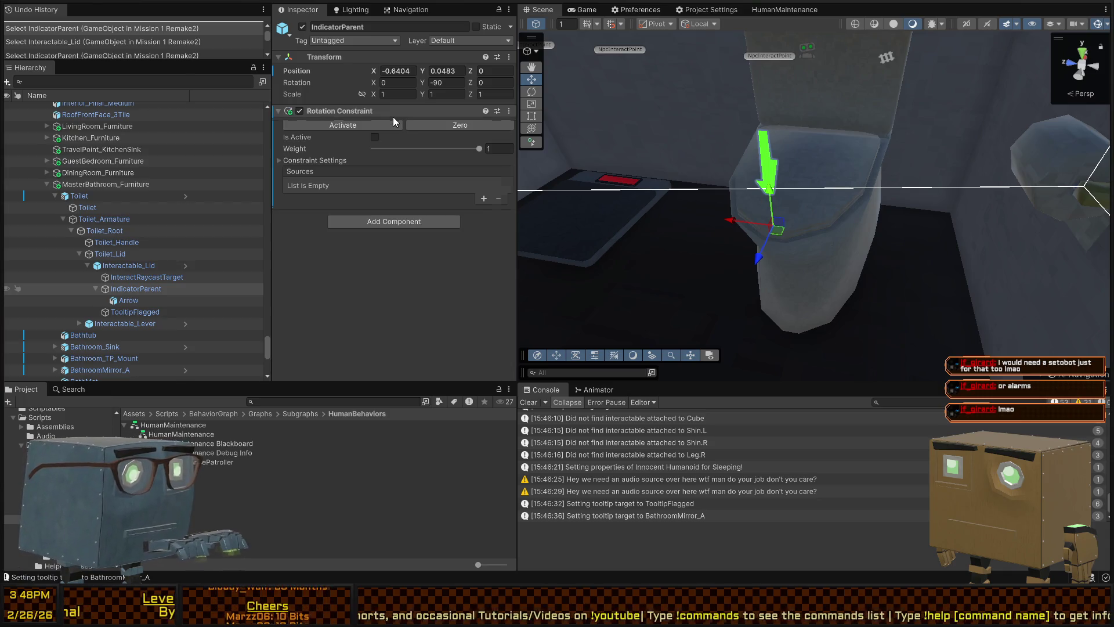
click(484, 199)
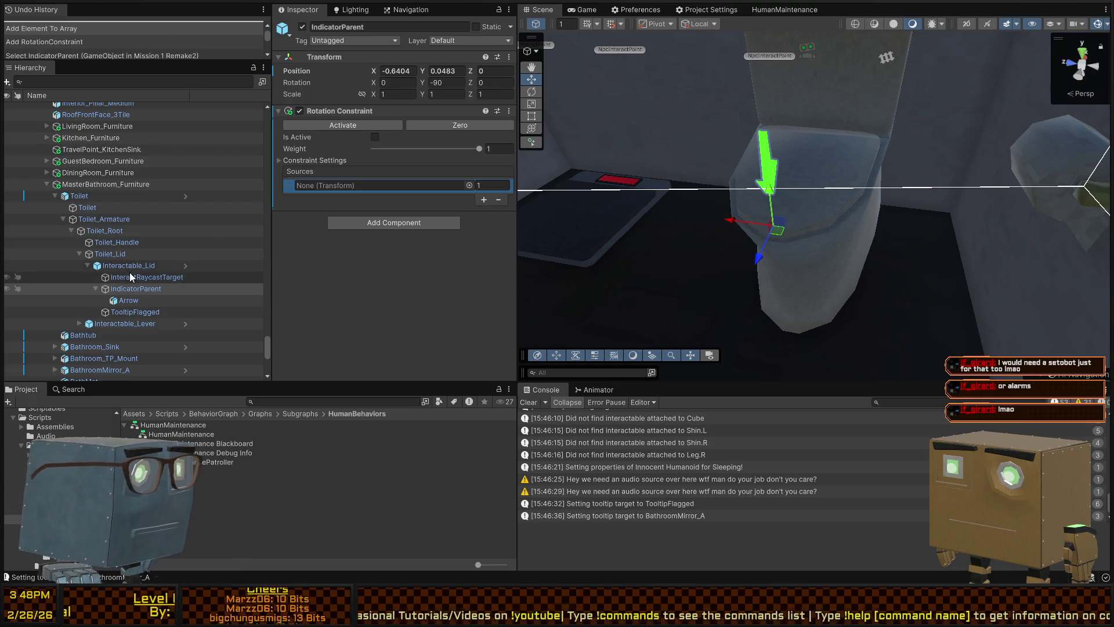
mouse_move(120, 268)
mouse_down()
mouse_move(186, 270)
mouse_move(267, 233)
mouse_up()
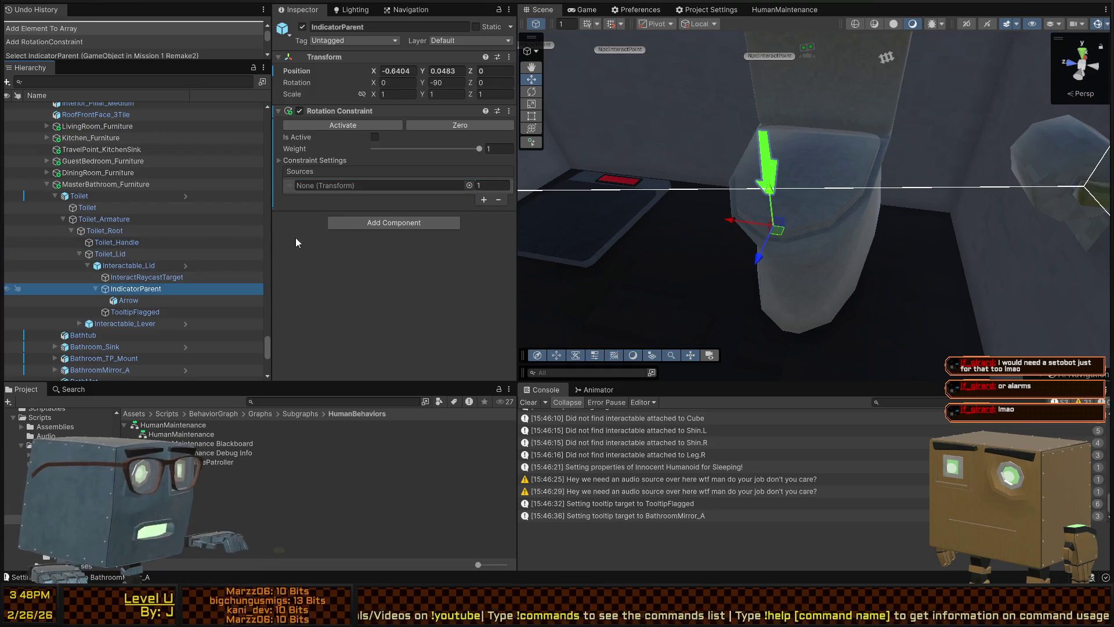
key(ctrl+z)
key(ctrl+z)
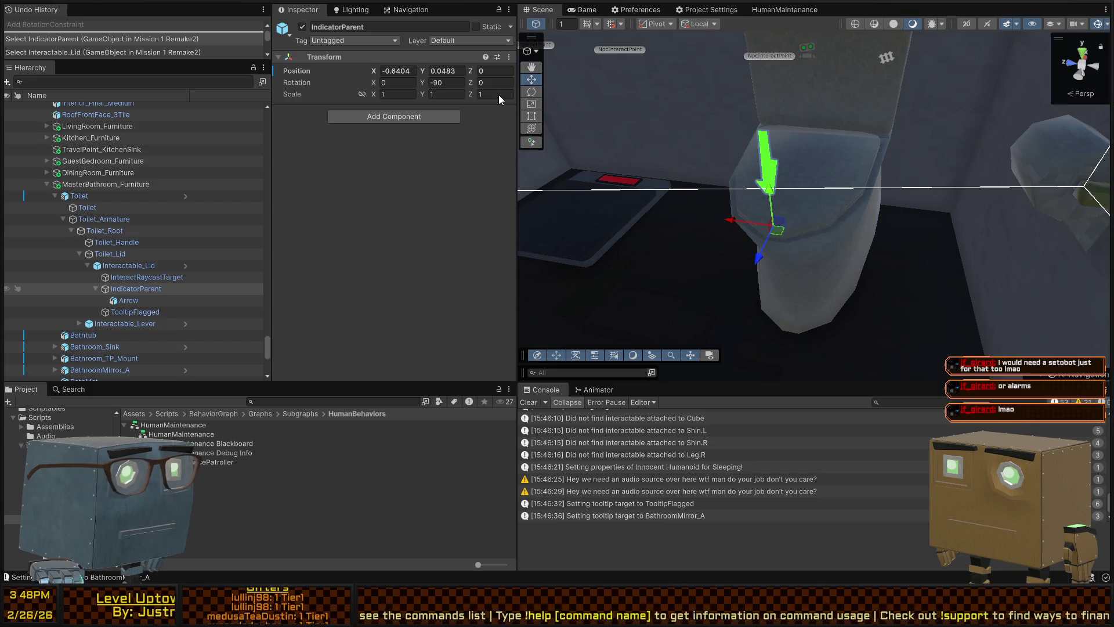
click(185, 197)
- Open the Toilet prefab and select the lid's IndicatorParent
click(184, 196)
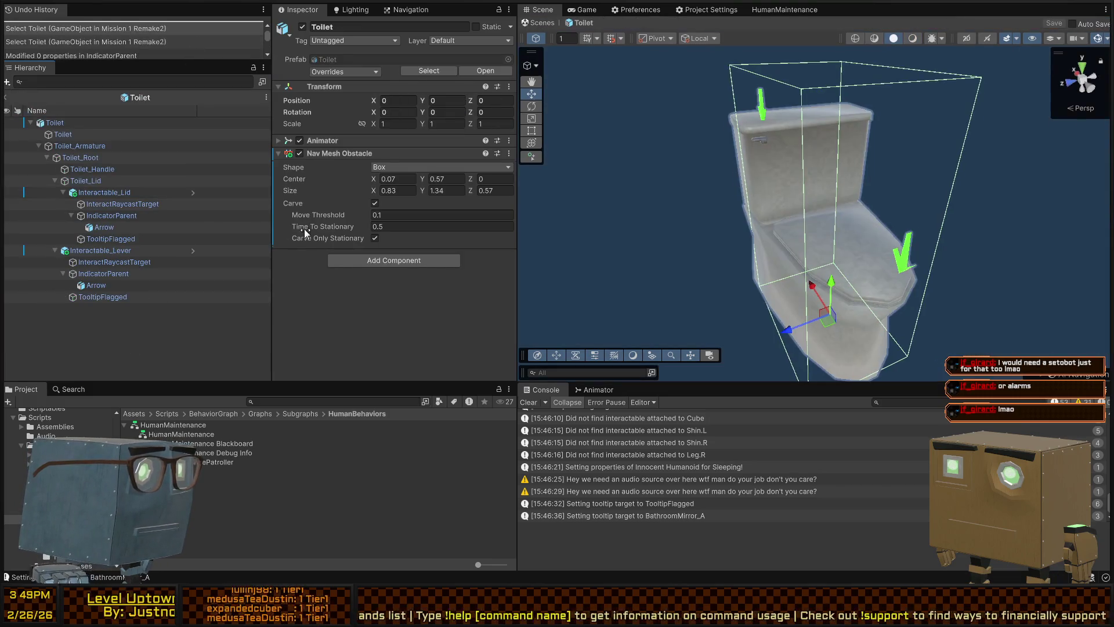
click(909, 274)
mouse_move(875, 233)
mouse_down()
mouse_move(765, 187)
mouse_move(732, 244)
mouse_up()
click(775, 188)
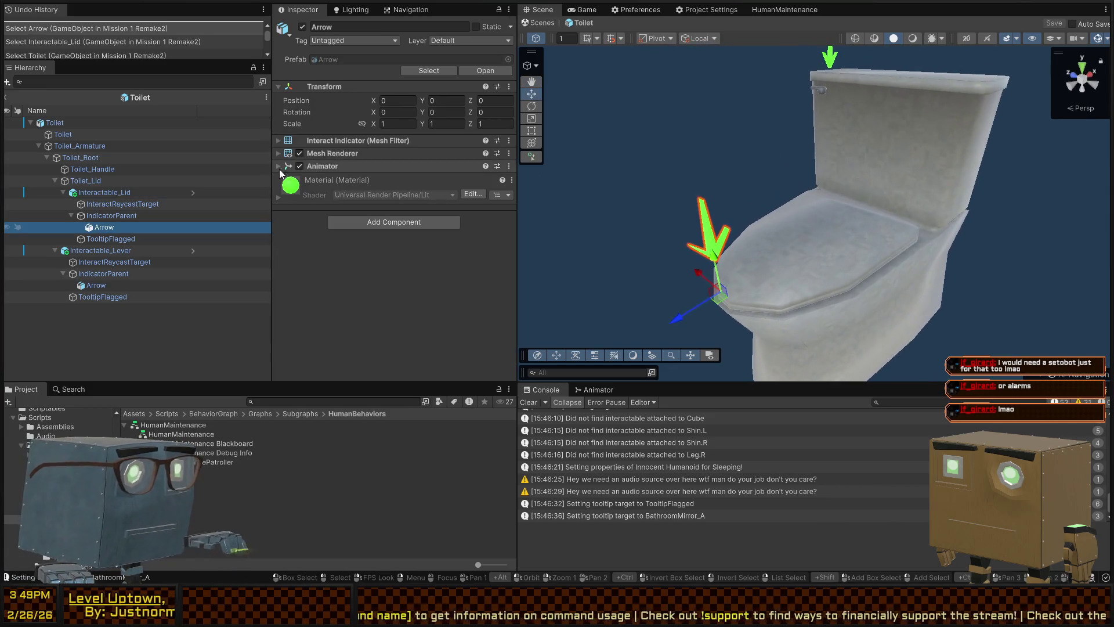
click(126, 215)
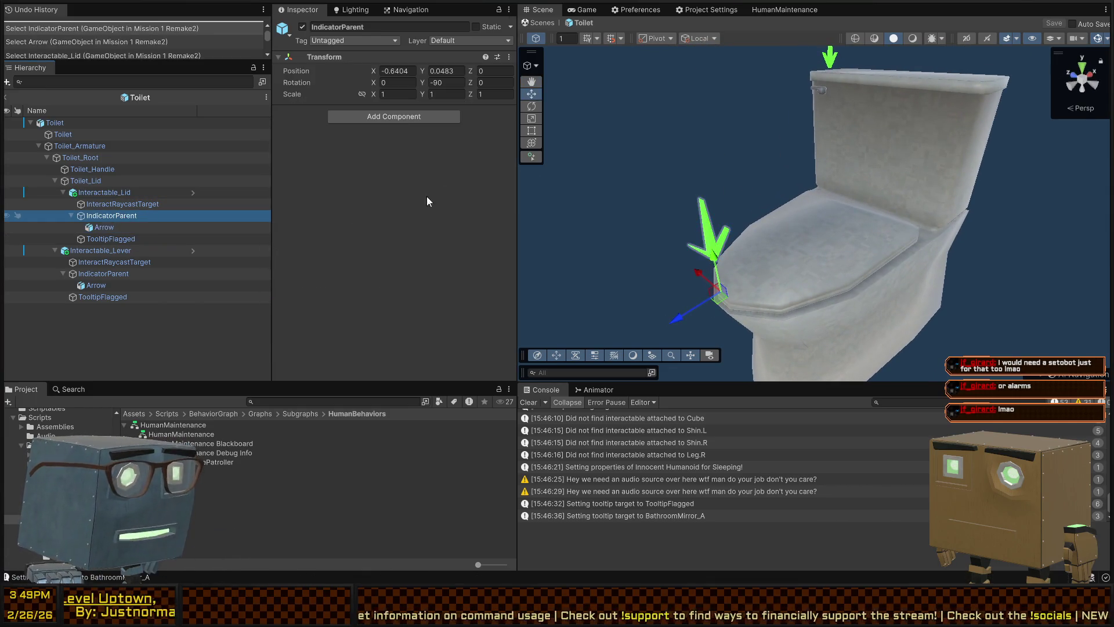
- Add a Rotation Constraint to IndicatorParent with the Toilet as its source
click(394, 116)
click(468, 117)
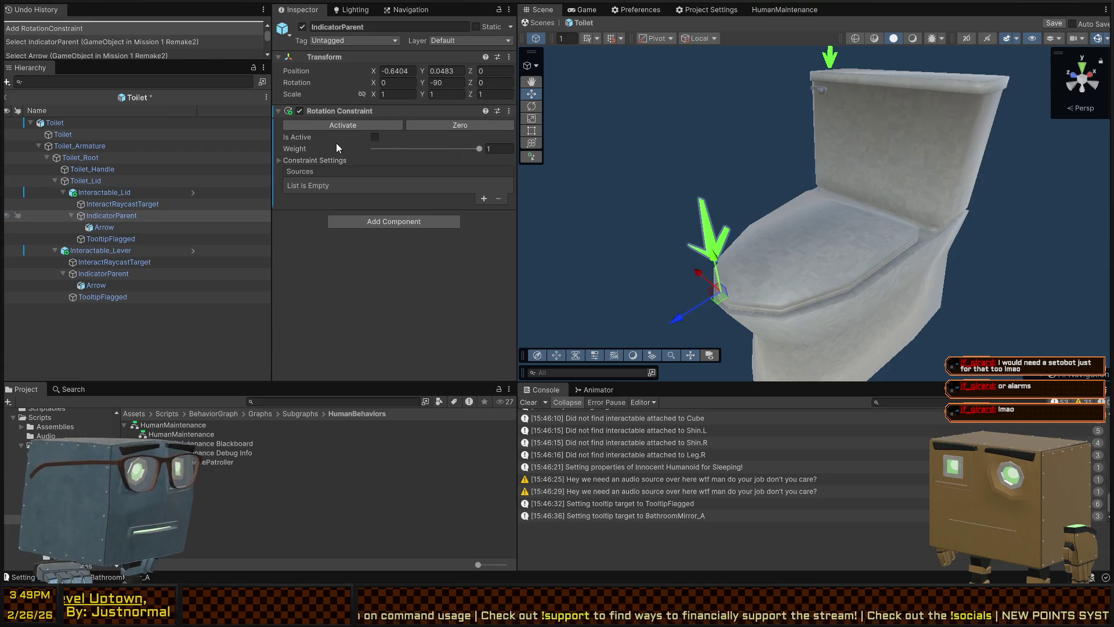
click(484, 199)
drag(76, 121, 323, 165)
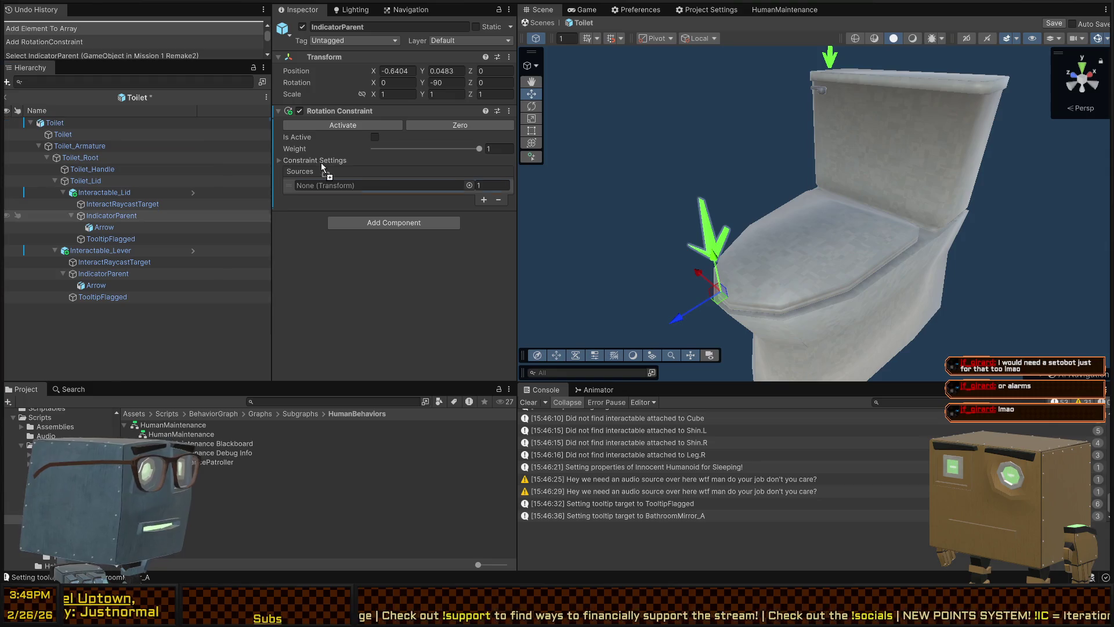
- Rotate the lid to check the arrow, then activate IndicatorParent's Rotation Constraint
click(57, 124)
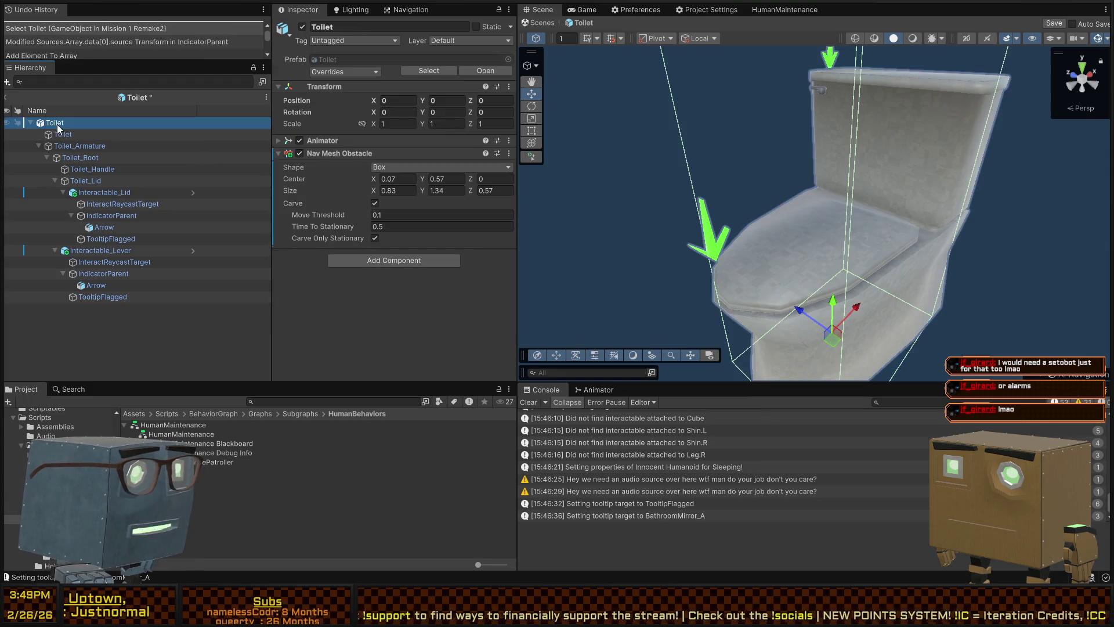
click(115, 194)
mouse_move(842, 218)
mouse_down()
mouse_move(831, 192)
mouse_move(818, 198)
mouse_up()
click(719, 254)
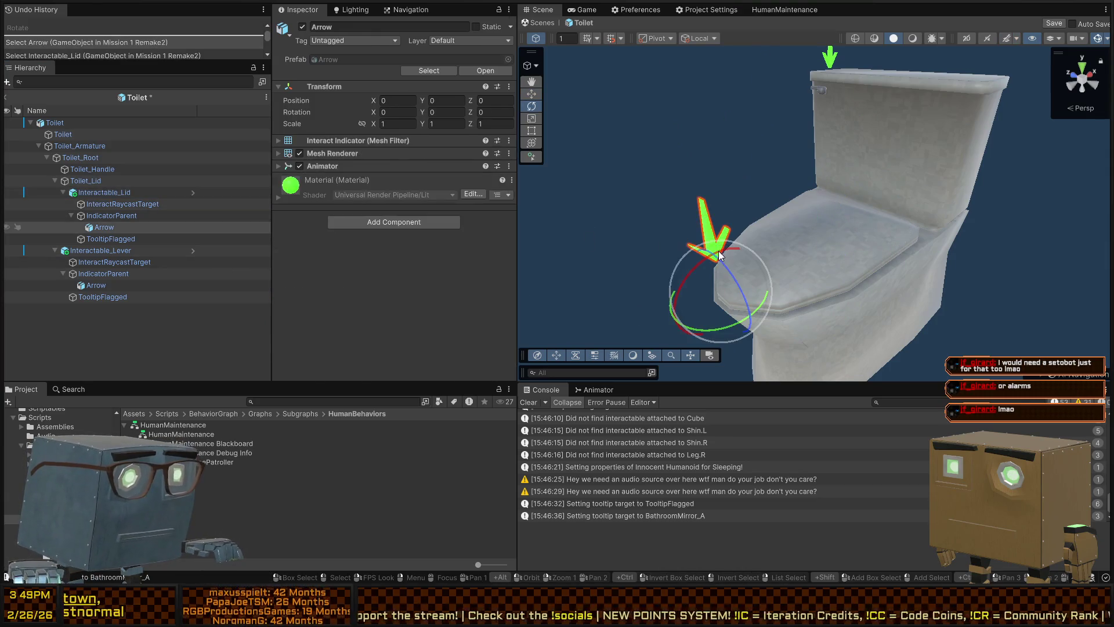
click(110, 239)
click(132, 216)
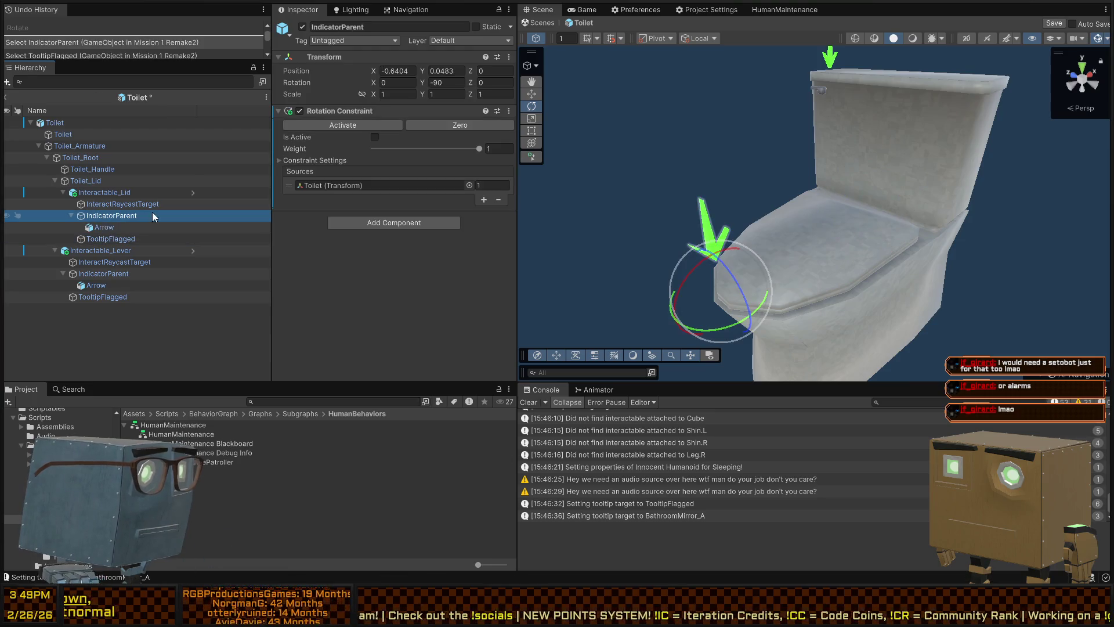
click(378, 126)
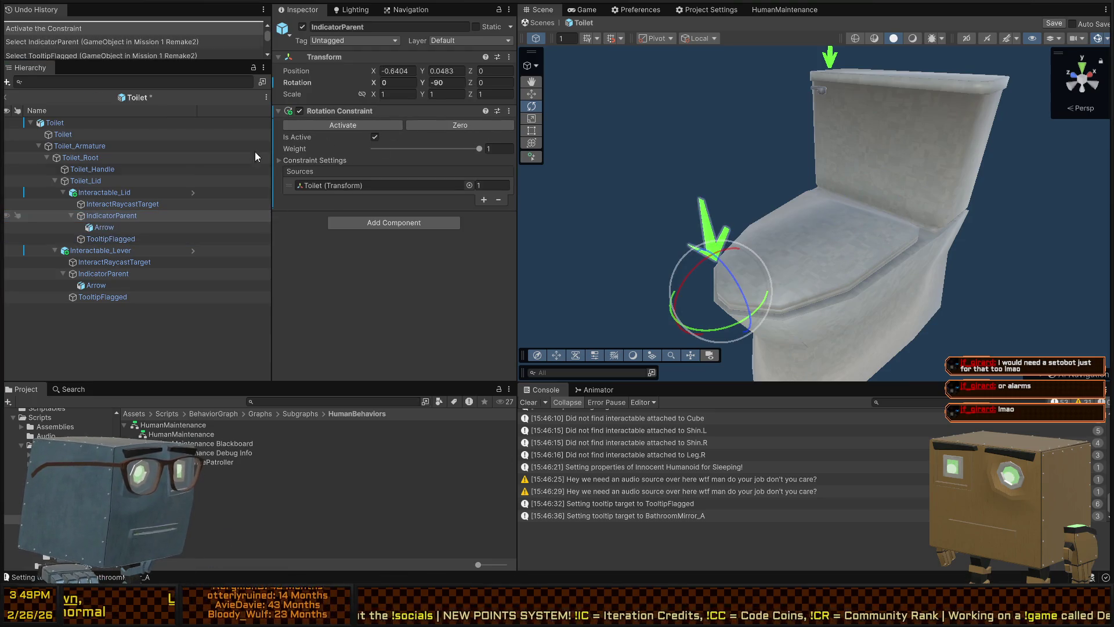
- Swing the toilet lid open to verify the arrow follows, then undo the rotation
click(85, 183)
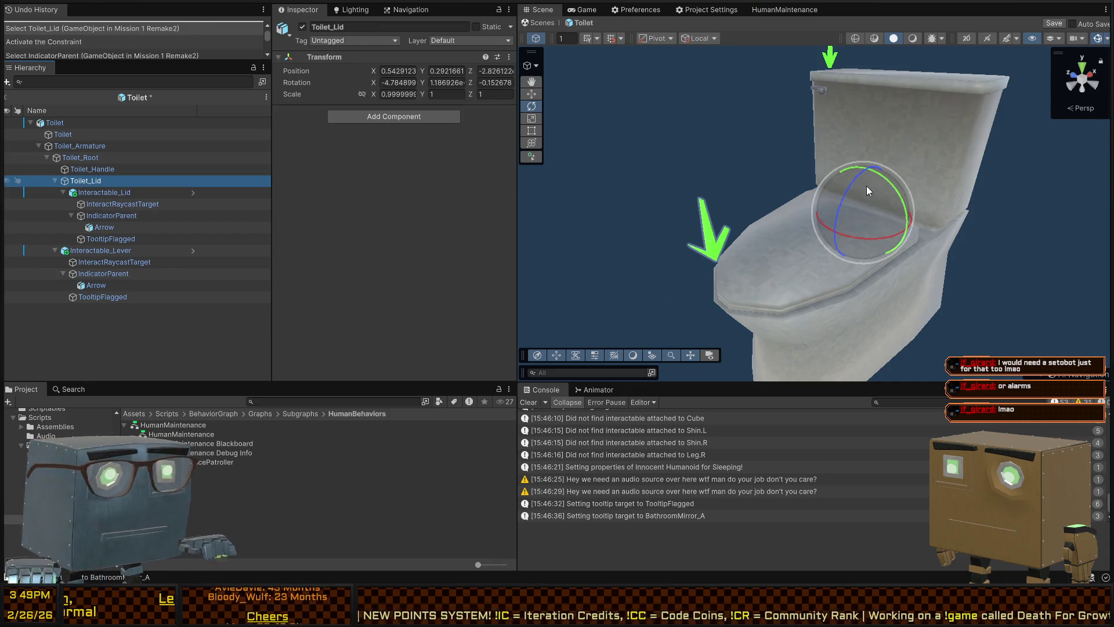
mouse_move(844, 189)
mouse_down()
mouse_move(885, 157)
mouse_move(851, 159)
mouse_move(898, 133)
mouse_move(842, 170)
mouse_move(919, 121)
mouse_move(858, 158)
mouse_move(819, 145)
mouse_move(949, 178)
mouse_move(944, 195)
mouse_up()
key(ctrl+z)
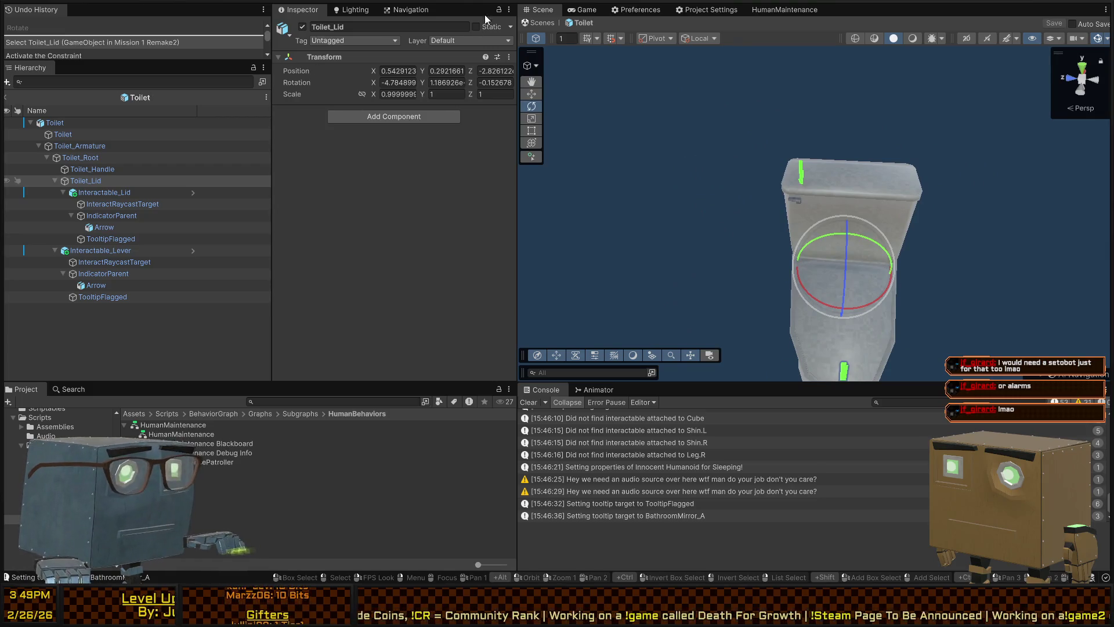
- Leave prefab mode, turn the view toward the bathroom and start play mode
click(543, 23)
mouse_move(836, 163)
mouse_down()
mouse_move(869, 175)
mouse_move(259, 190)
mouse_move(906, 191)
mouse_move(599, 193)
mouse_move(580, 162)
mouse_move(785, 173)
mouse_move(792, 209)
mouse_move(979, 211)
mouse_move(395, 188)
mouse_move(274, 216)
mouse_move(847, 198)
mouse_move(824, 187)
mouse_move(632, 198)
mouse_up()
key(ctrl+p)
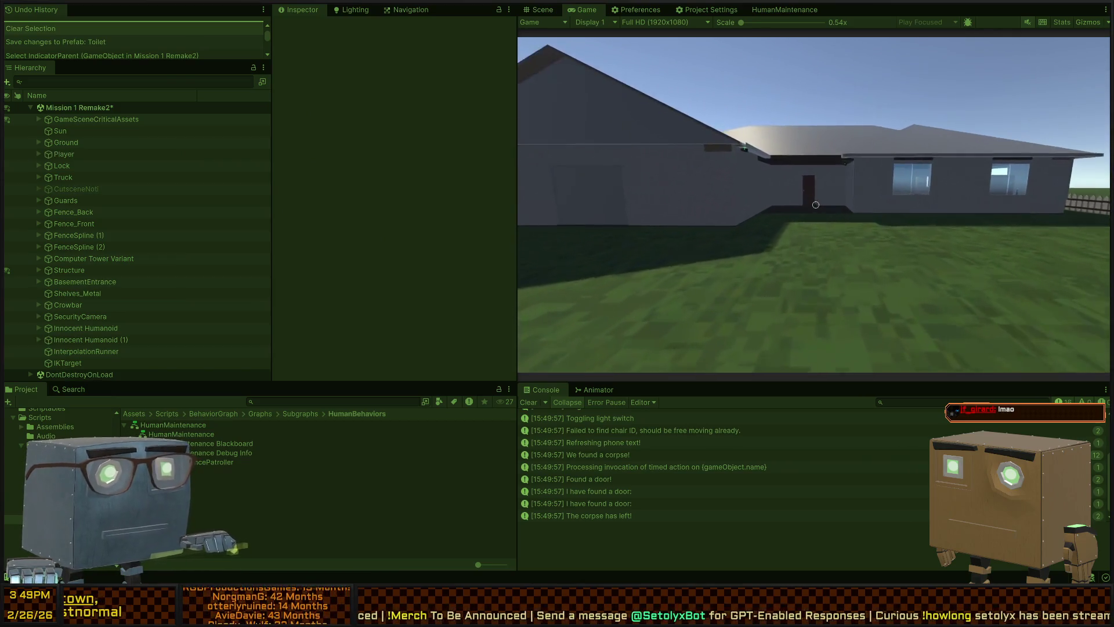
key(w)
key(w)
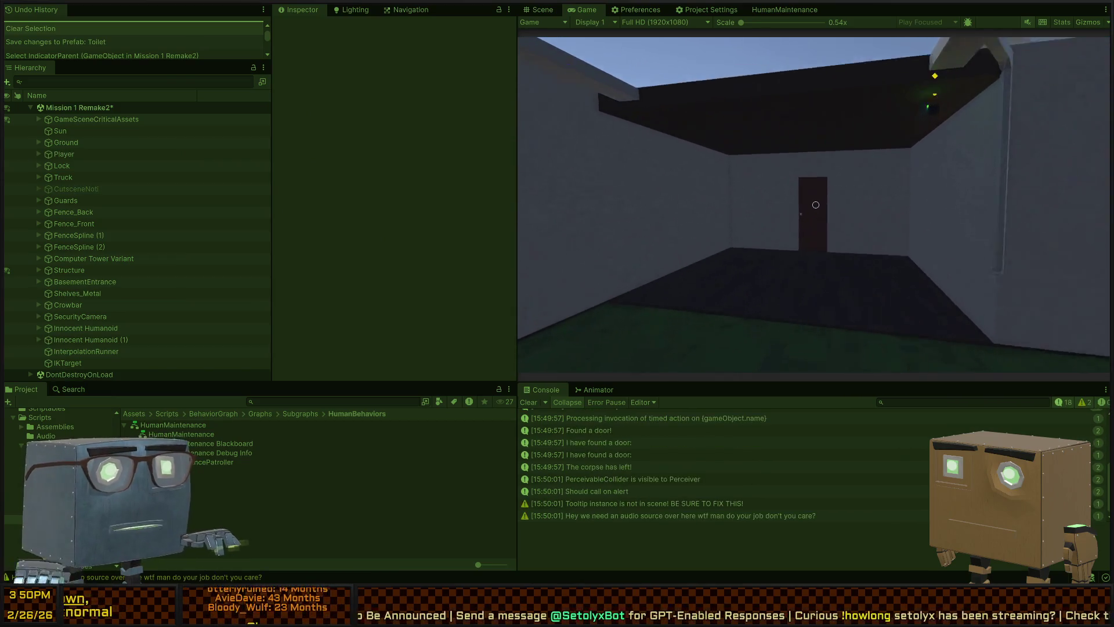
key(w)
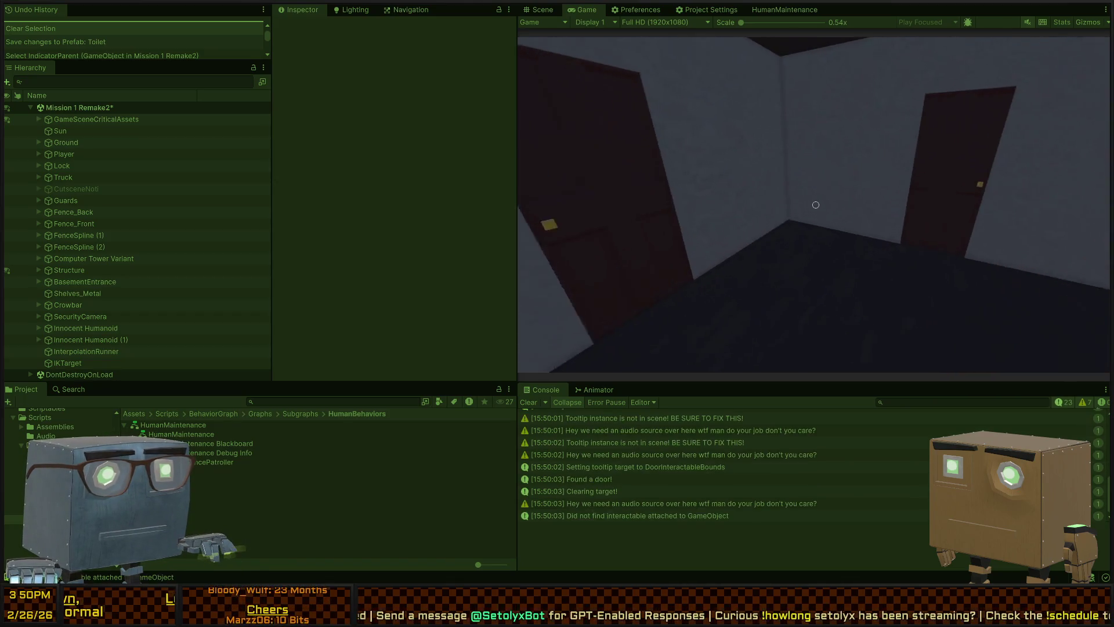
key(w)
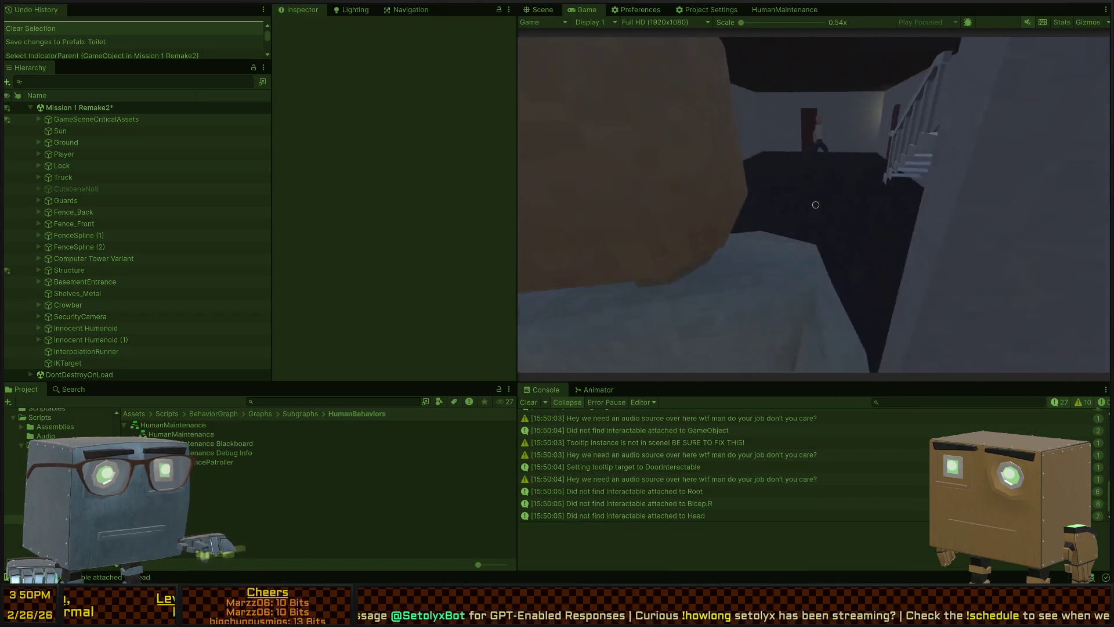
key(w)
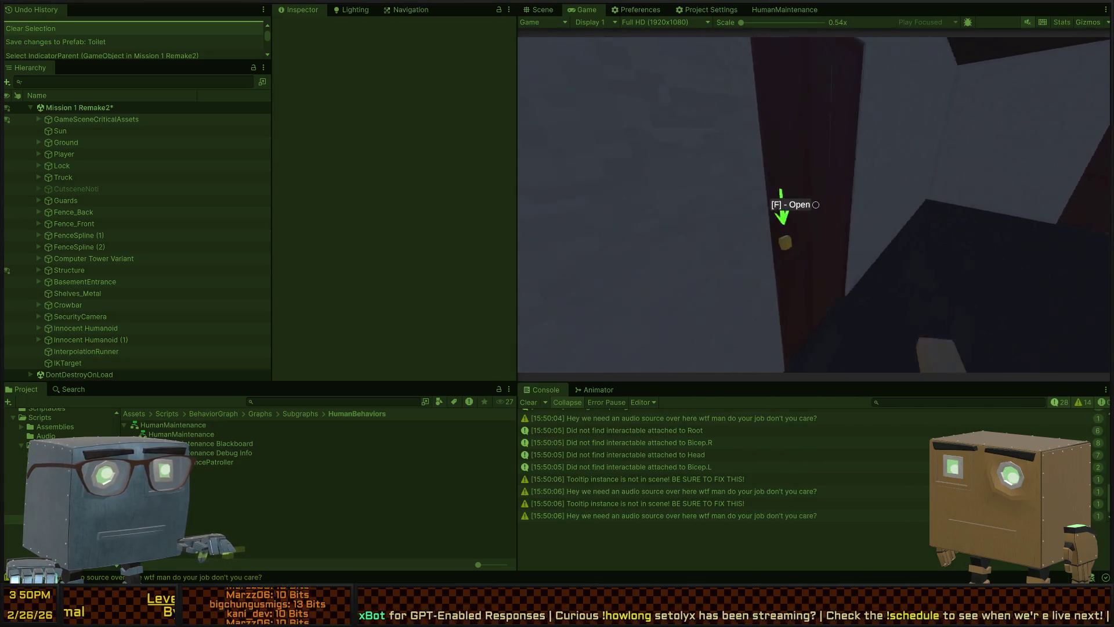
key(w)
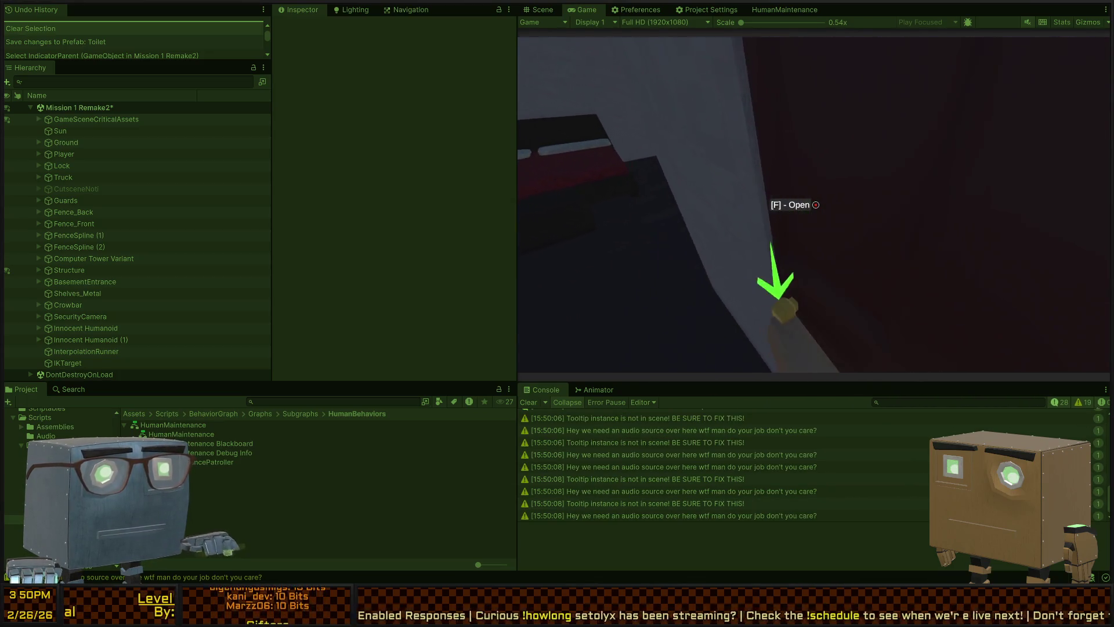
key(f)
key(w)
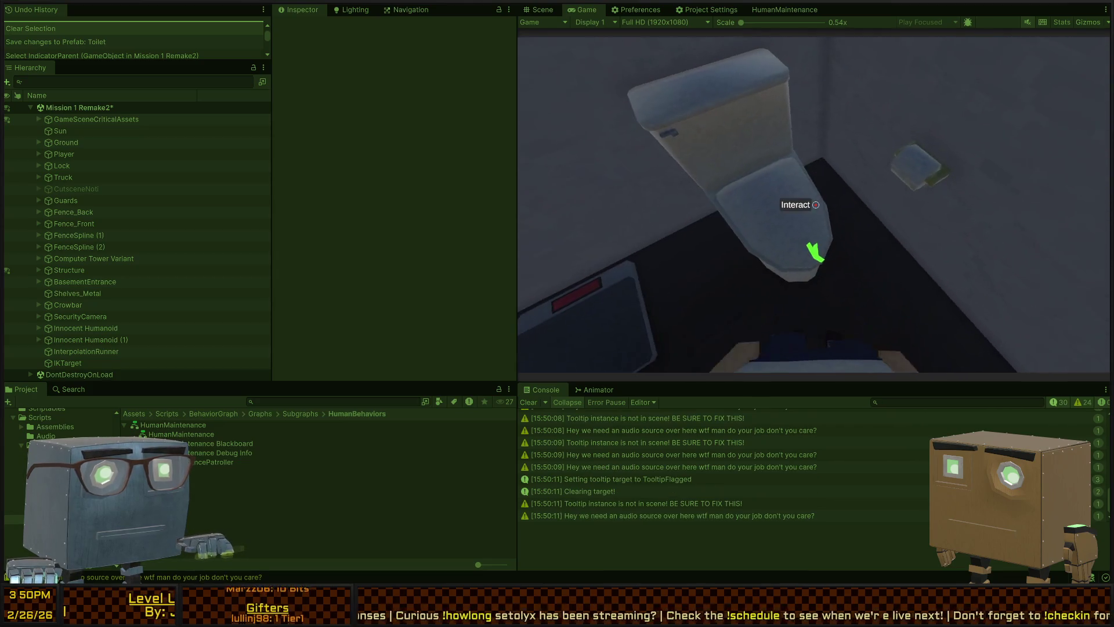
key(f)
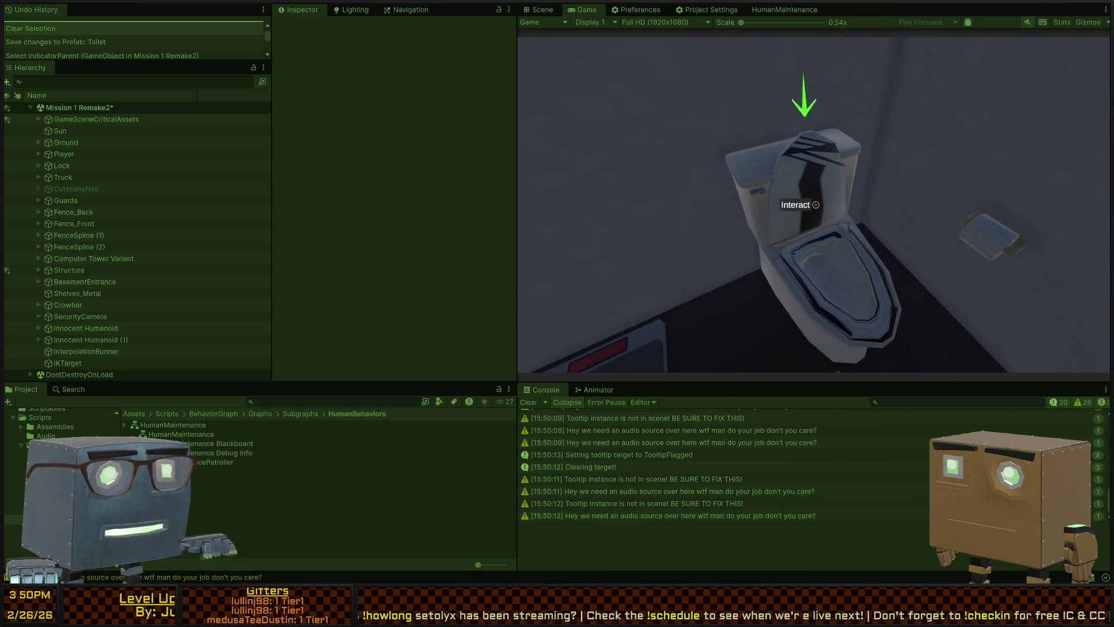
key(f)
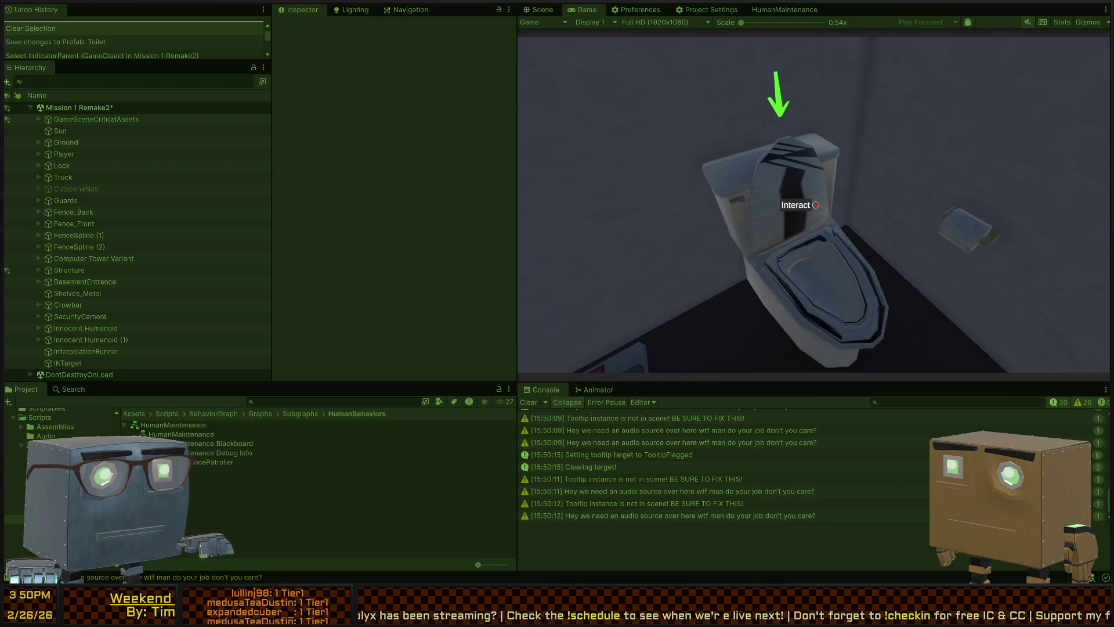
key(f)
key(f)
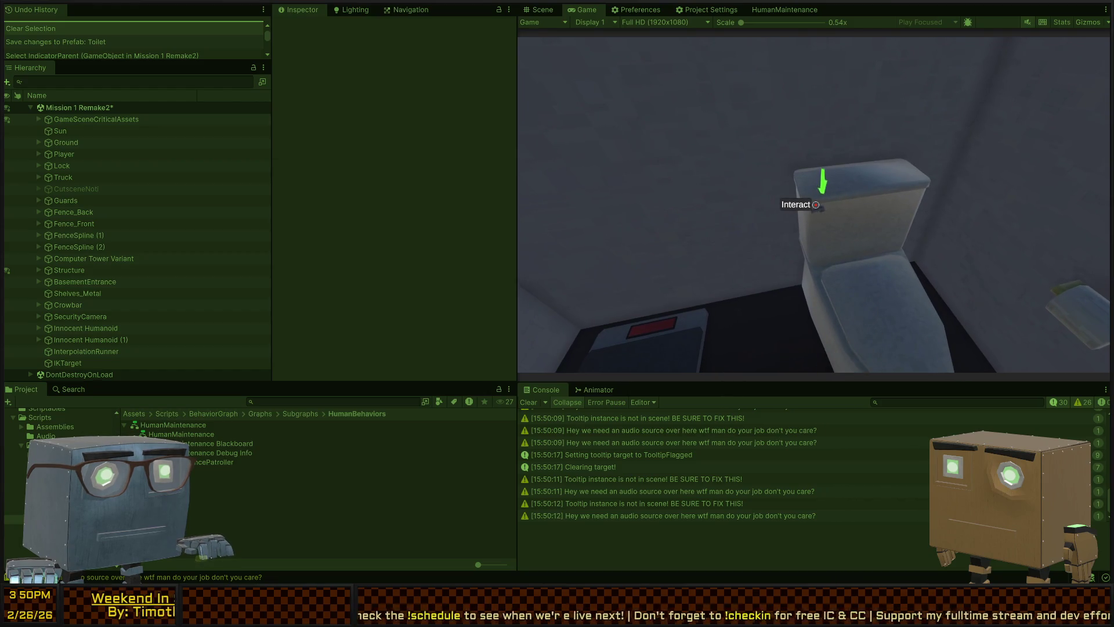
key(w)
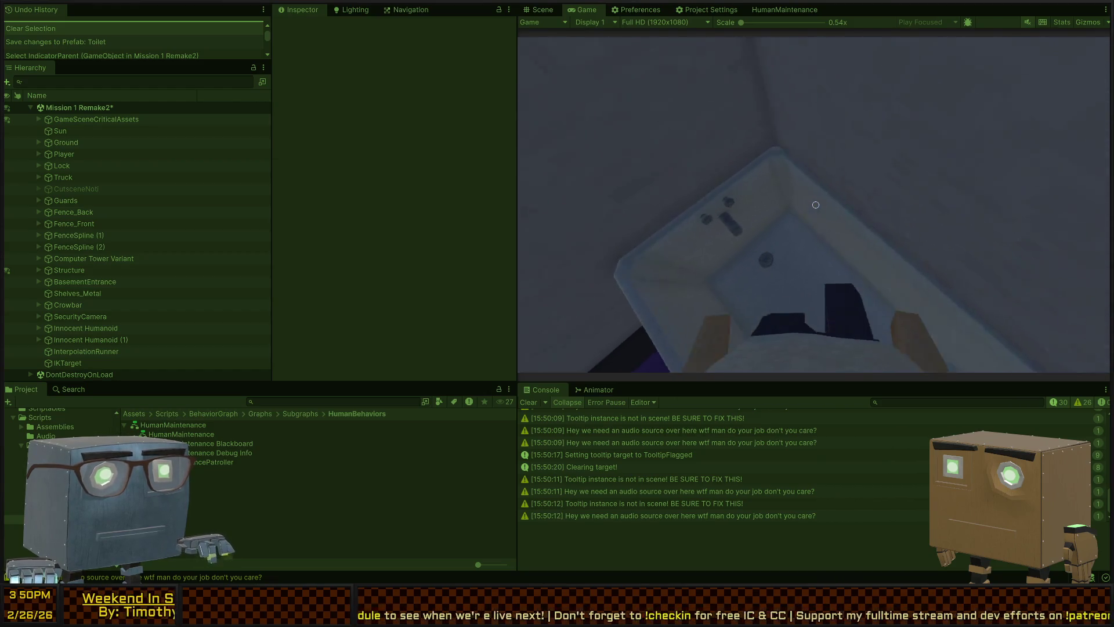
key(w)
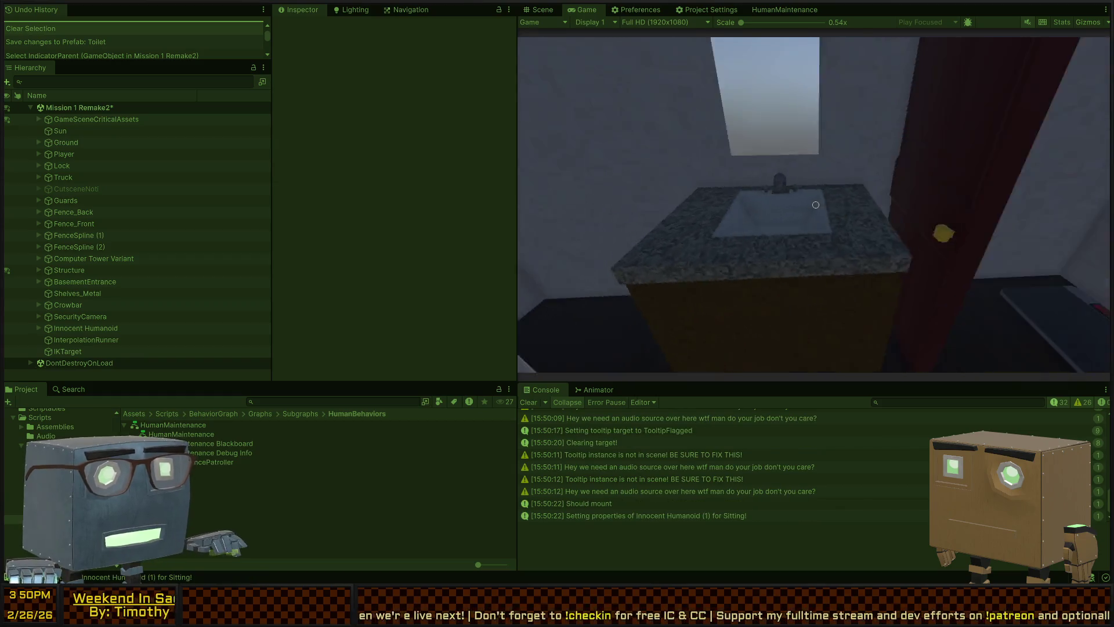
key(s)
key(w)
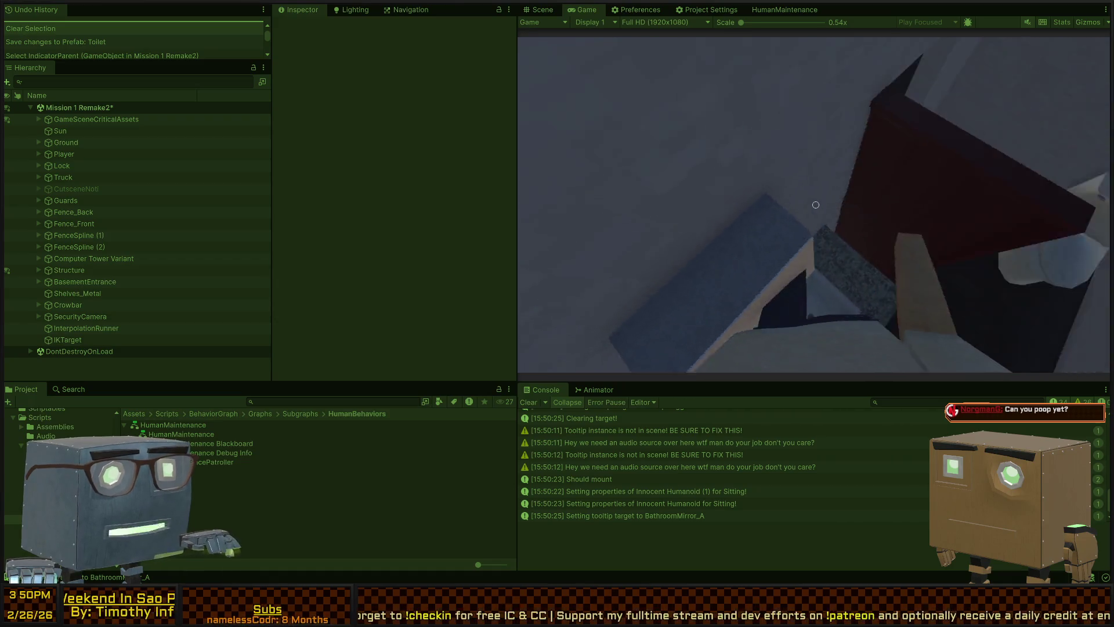
key(s)
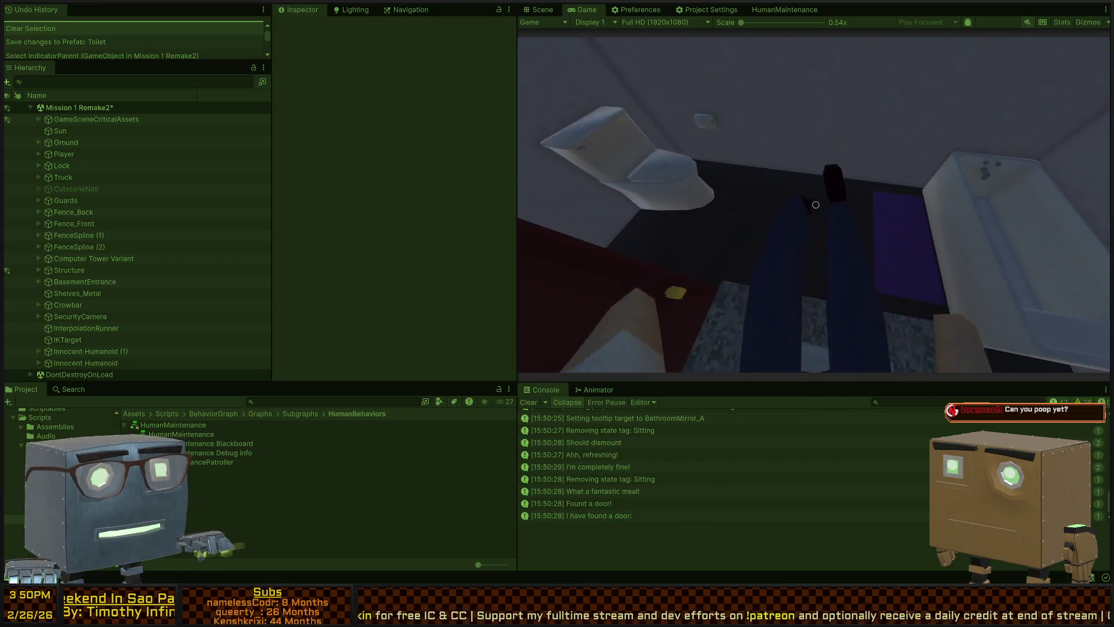
key(ctrl+p)
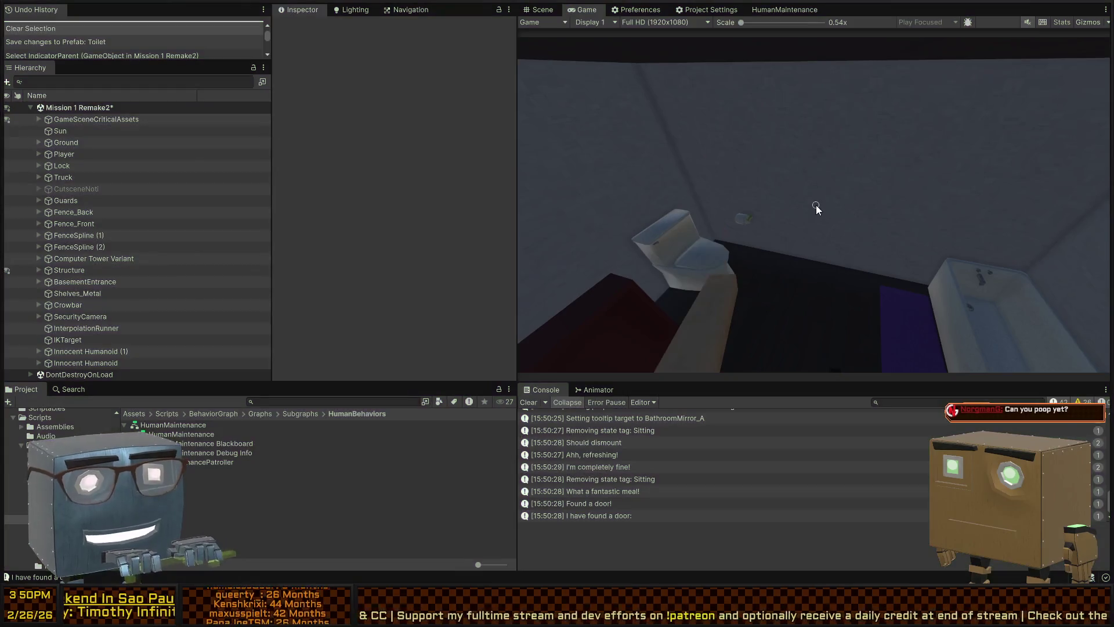
mouse_move(798, 199)
mouse_down()
mouse_move(1093, 145)
mouse_move(1028, 200)
mouse_move(987, 209)
mouse_up()
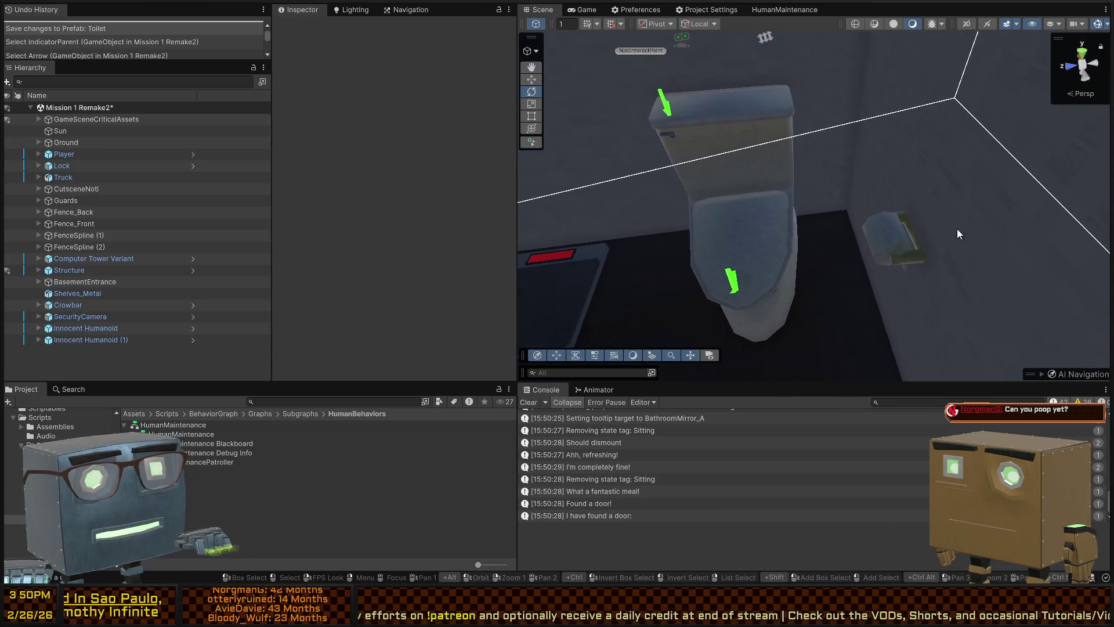
- Frame the toilet in the Scene view and open the Toilet prefab for editing
click(725, 244)
key(f)
click(830, 207)
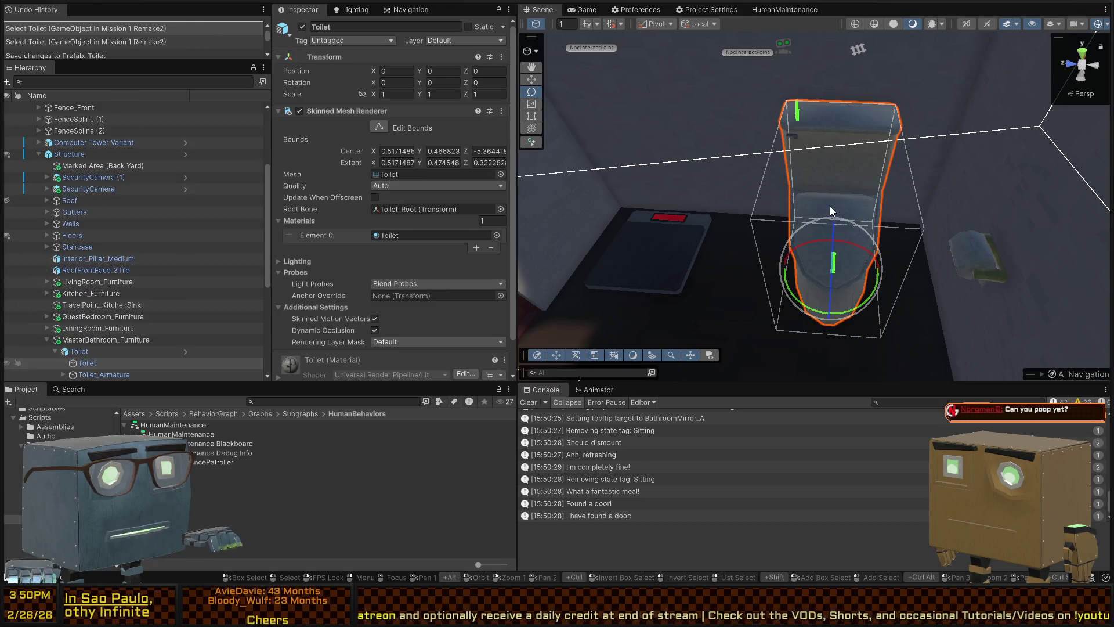
click(833, 225)
click(833, 226)
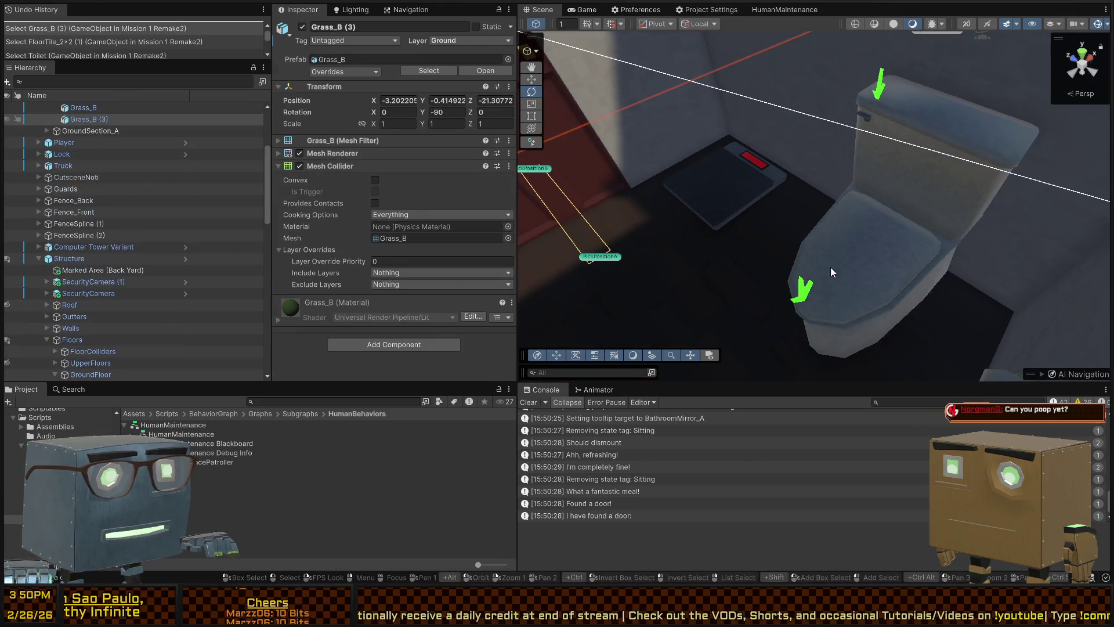
click(830, 263)
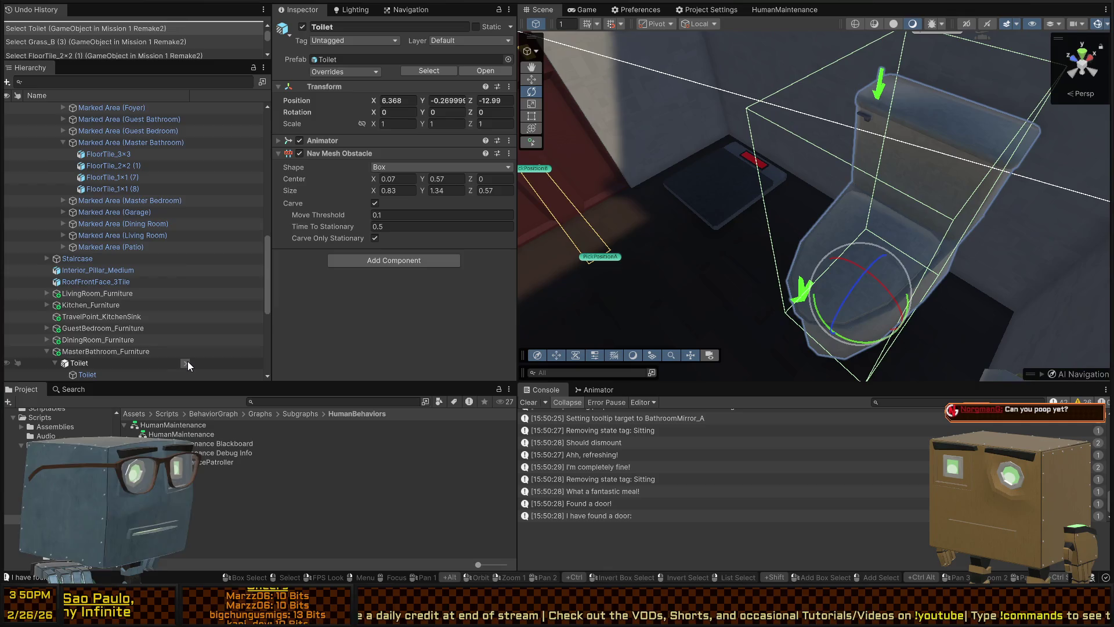
click(186, 363)
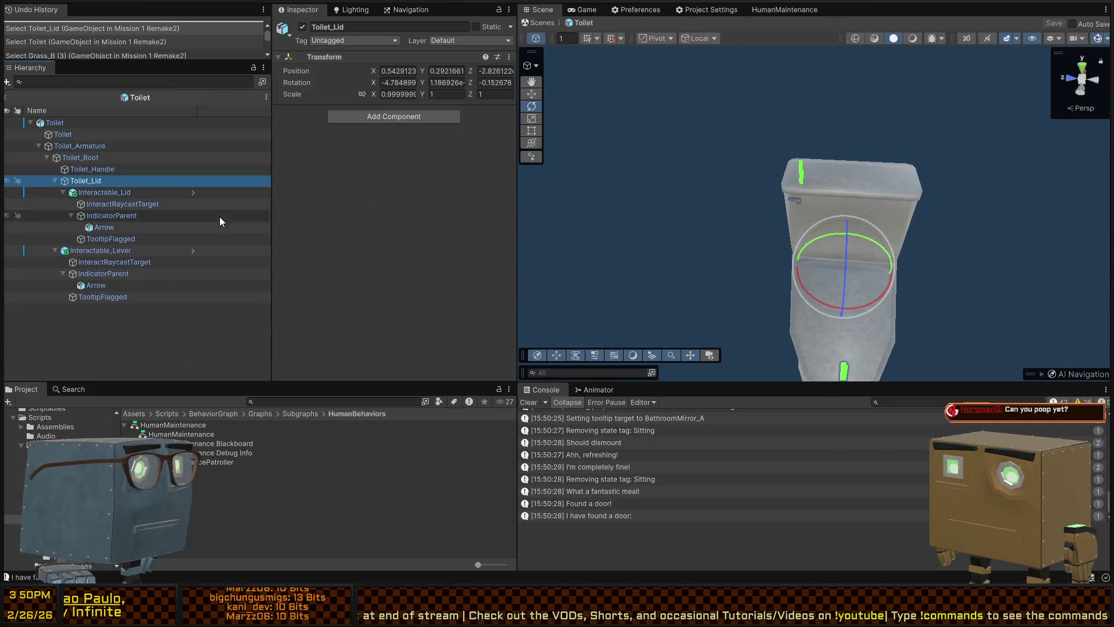
- Search 'seat', add InteractableSeat under Toilet_Root and lower it to around 0.06, 0.306, 0
text(seat)
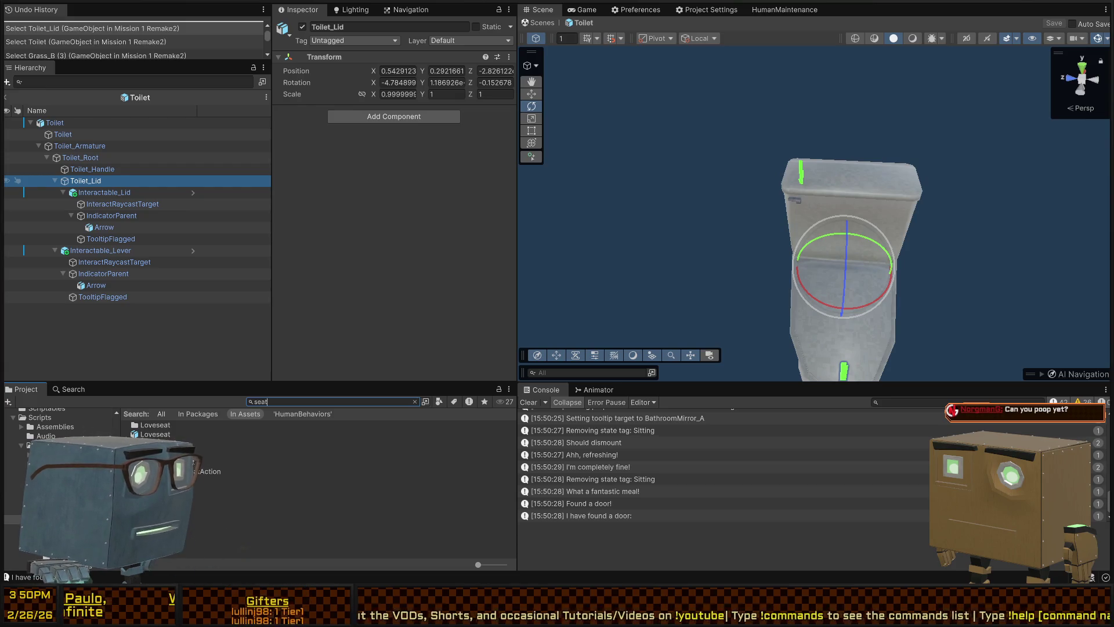
mouse_move(154, 434)
mouse_down()
mouse_move(99, 167)
mouse_move(84, 191)
mouse_move(103, 203)
mouse_move(68, 254)
mouse_move(79, 211)
mouse_move(104, 190)
mouse_move(87, 190)
mouse_move(87, 165)
mouse_up()
mouse_move(810, 237)
mouse_down()
mouse_move(588, 197)
mouse_move(762, 300)
mouse_move(754, 293)
mouse_move(778, 249)
mouse_move(761, 273)
mouse_move(782, 267)
mouse_move(774, 247)
mouse_up()
key(ctrl+z)
drag(727, 290, 755, 287)
drag(900, 289, 901, 288)
key(t)
- Inspect InteractableSeat's children: Indicator_A, Arrow, Interactable, MountPoint and NpcInteractPoint
click(90, 181)
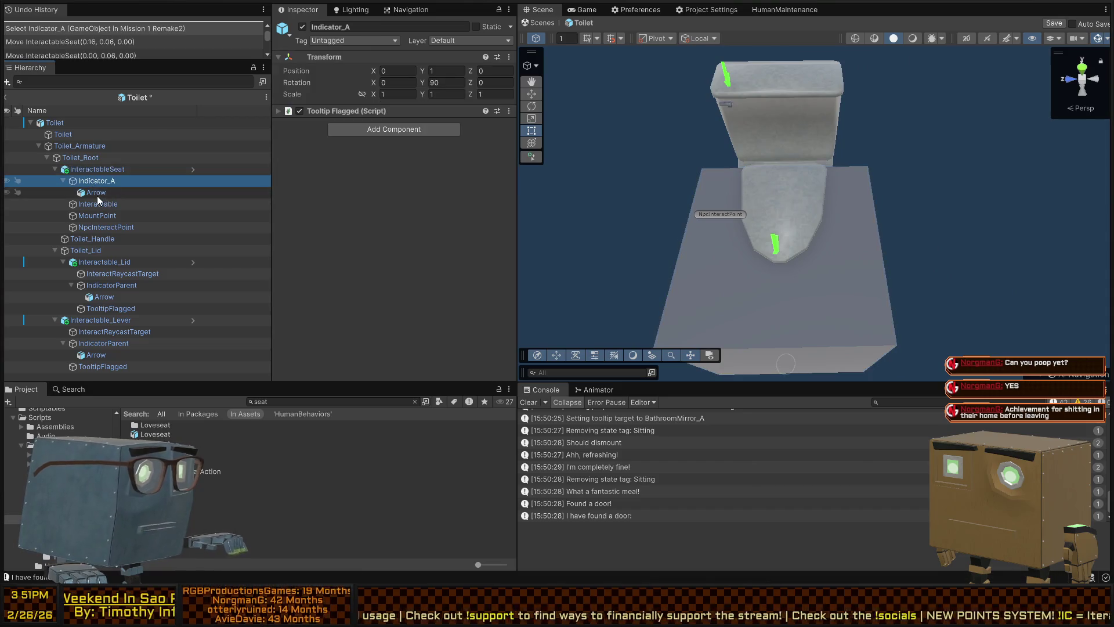
click(97, 193)
click(87, 204)
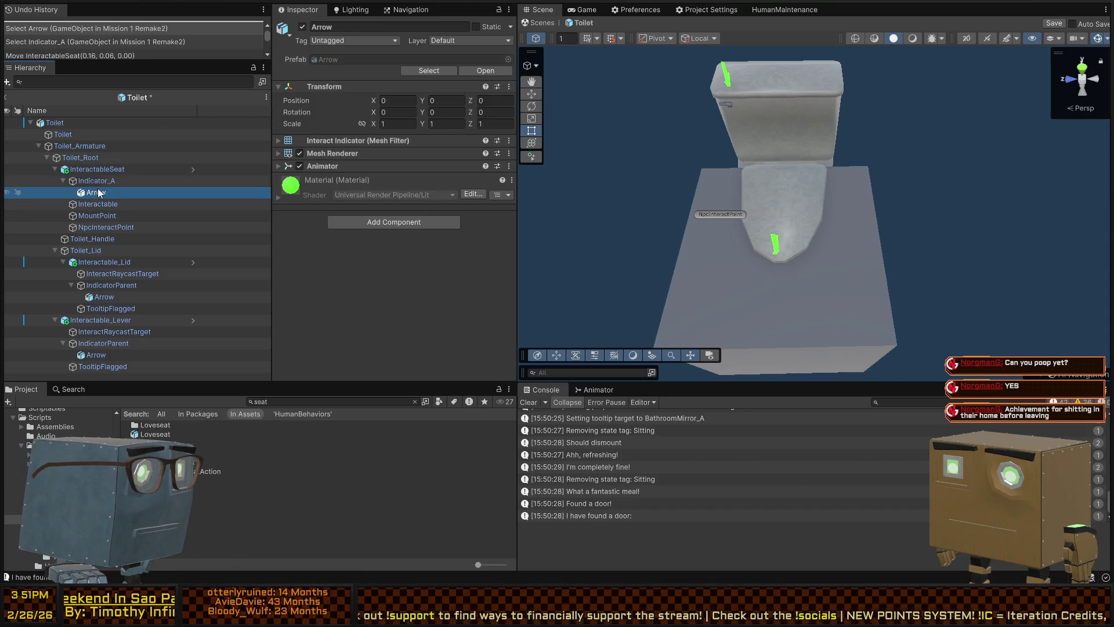
click(81, 173)
click(82, 180)
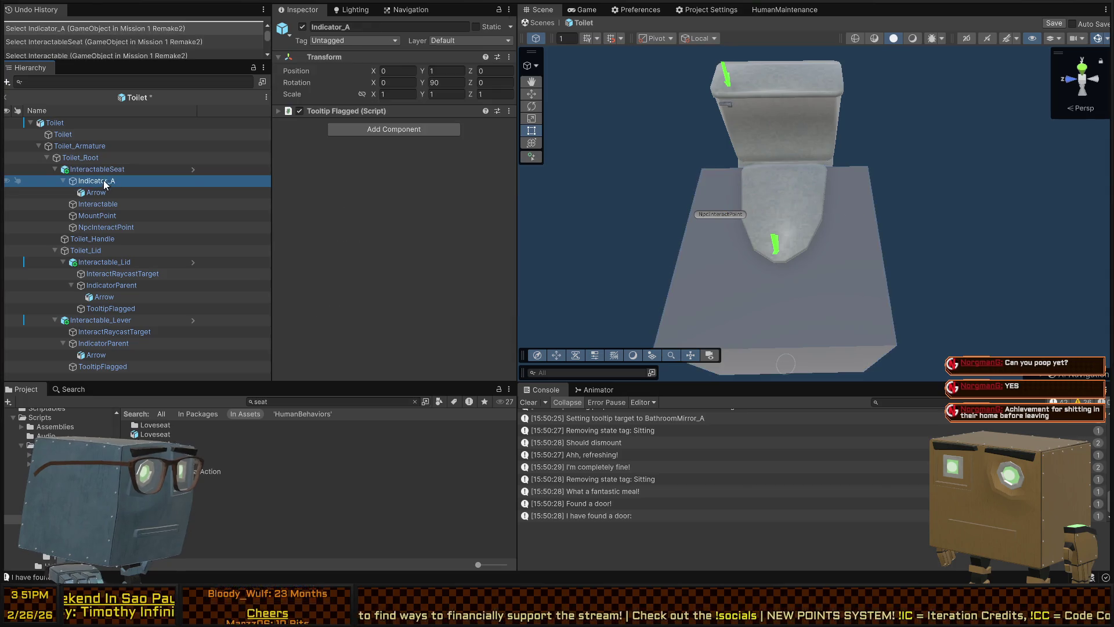
click(94, 194)
click(94, 215)
click(94, 226)
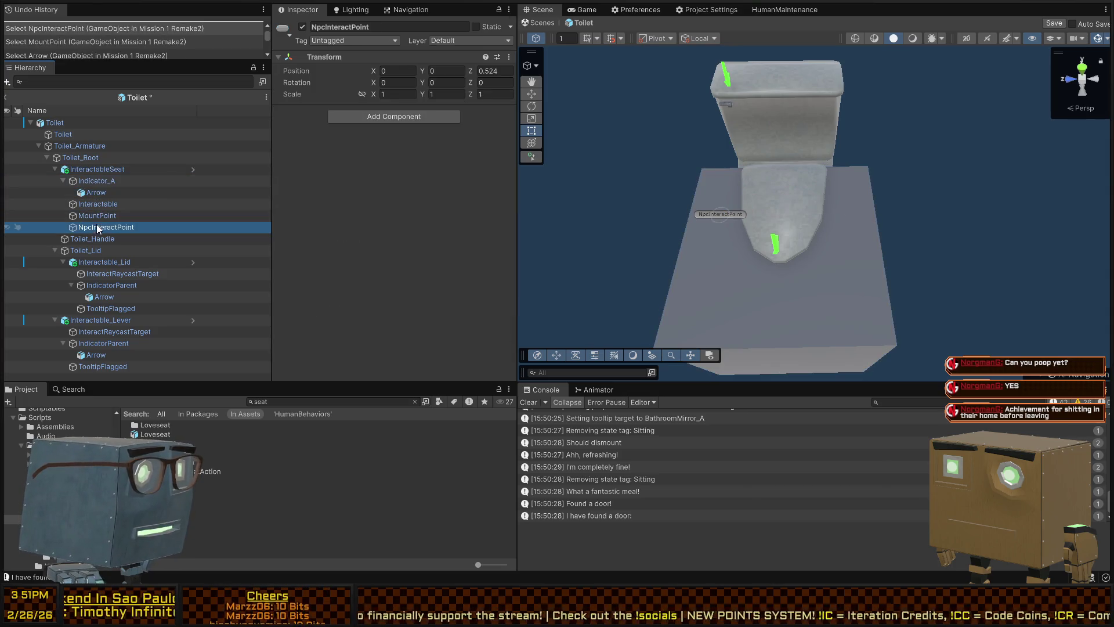
click(93, 214)
click(92, 203)
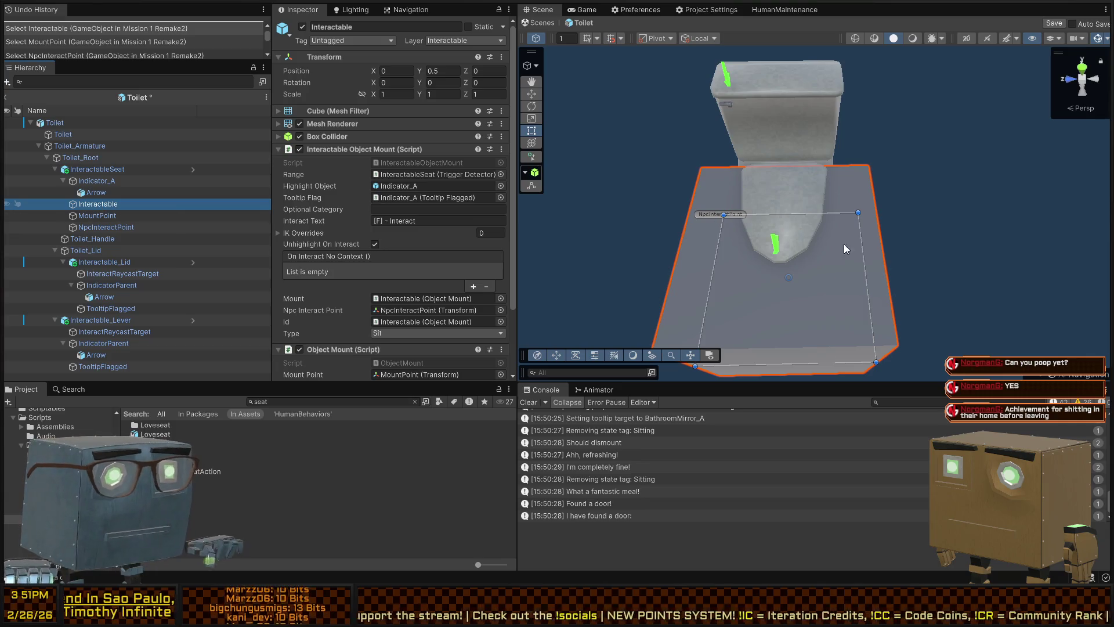
- Fit the Interactable box to the seat: position 0.226, 0.296, 0, size about 0.548 × 0.671 × 0.512
mouse_move(865, 257)
mouse_down()
mouse_move(829, 250)
mouse_move(822, 219)
mouse_move(797, 190)
mouse_up()
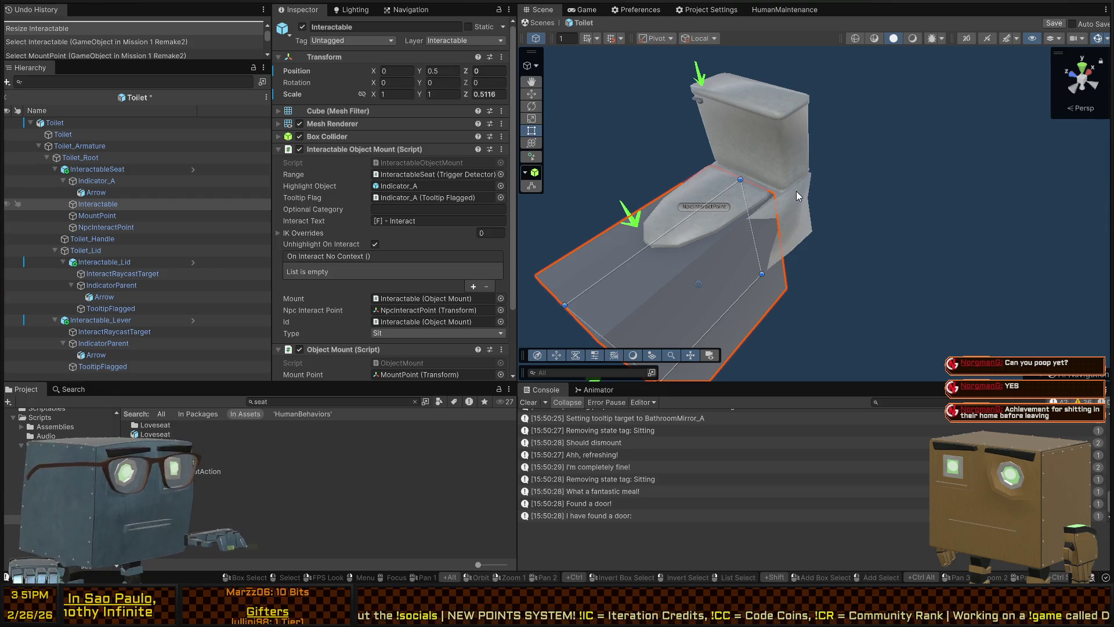
right_click(796, 190)
key(w)
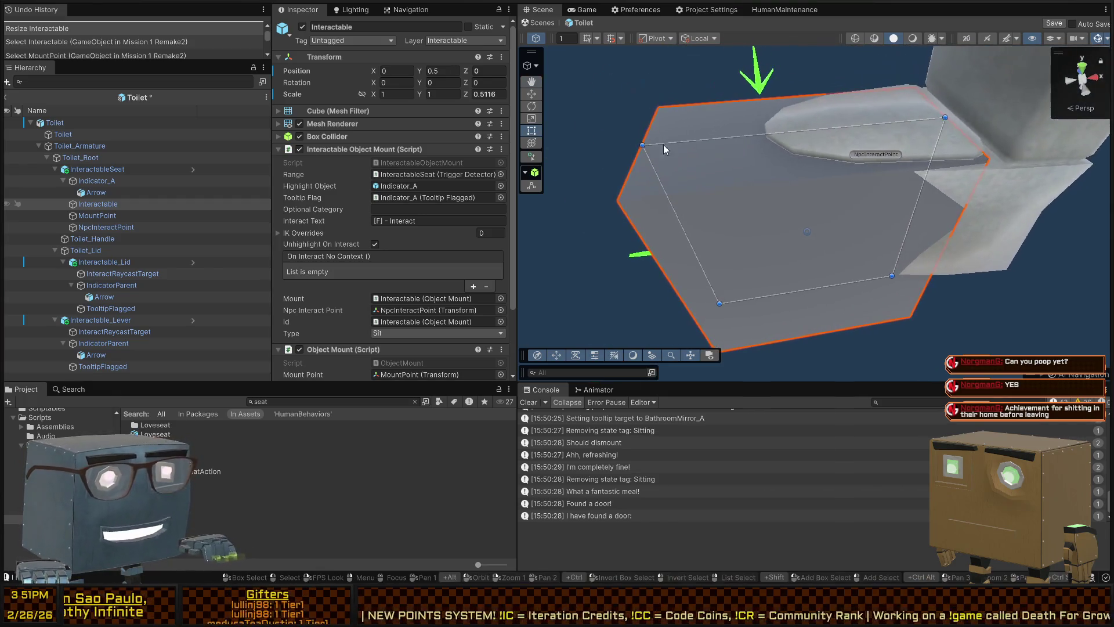
drag(659, 176, 769, 163)
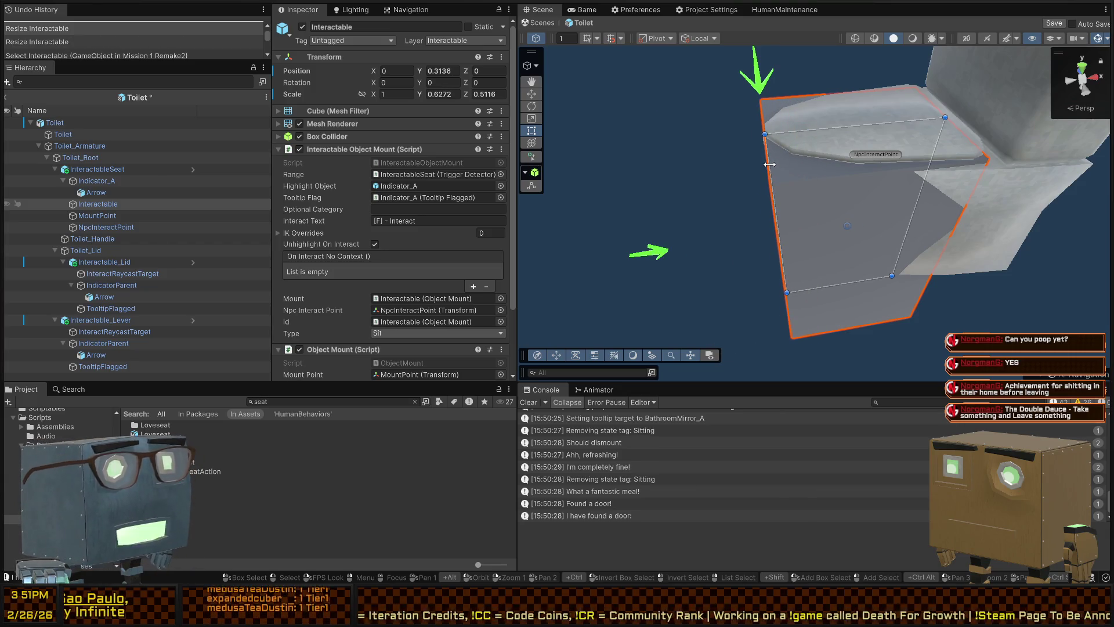
right_click(769, 164)
mouse_move(935, 212)
mouse_down()
mouse_move(688, 214)
mouse_move(691, 168)
mouse_move(874, 195)
mouse_move(988, 125)
mouse_move(963, 145)
mouse_up()
key(ctrl+y)
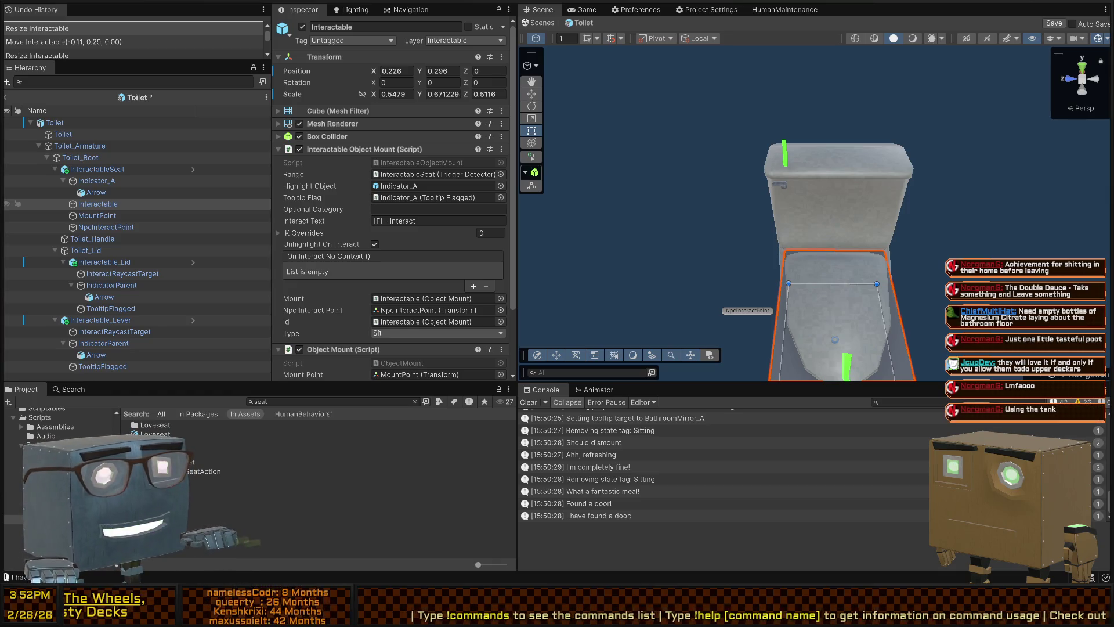
mouse_move(626, 77)
mouse_down()
mouse_move(647, 132)
mouse_move(664, 142)
mouse_move(675, 111)
mouse_move(625, 226)
mouse_move(669, 193)
mouse_up()
- Frame the whole toilet and select the seat's Interactable box
click(767, 194)
drag(767, 194, 813, 190)
click(807, 189)
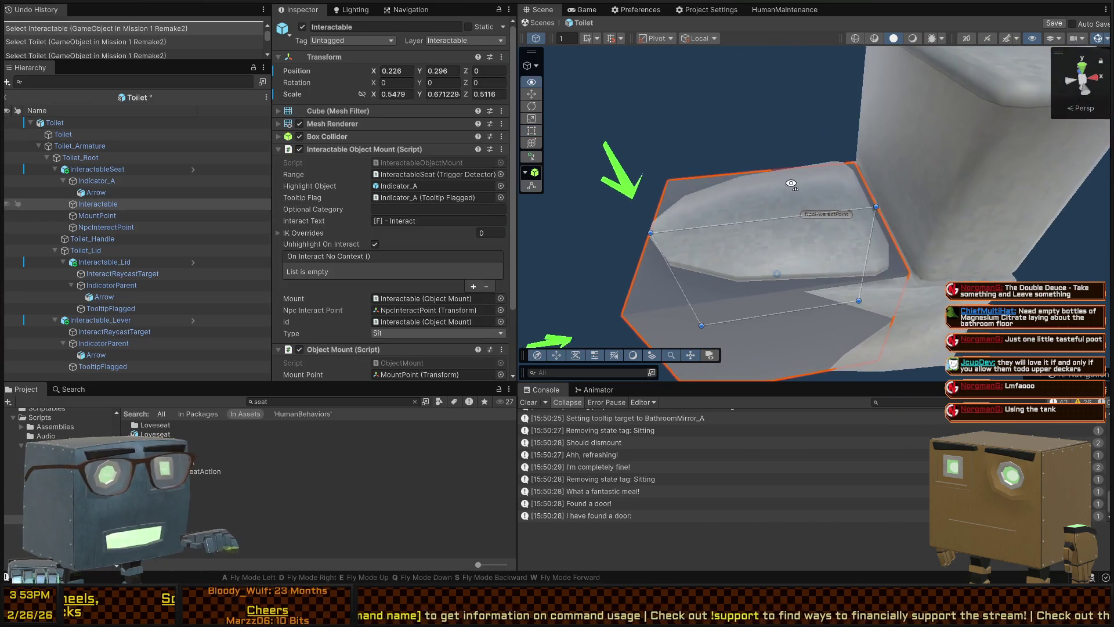
click(788, 199)
key(f)
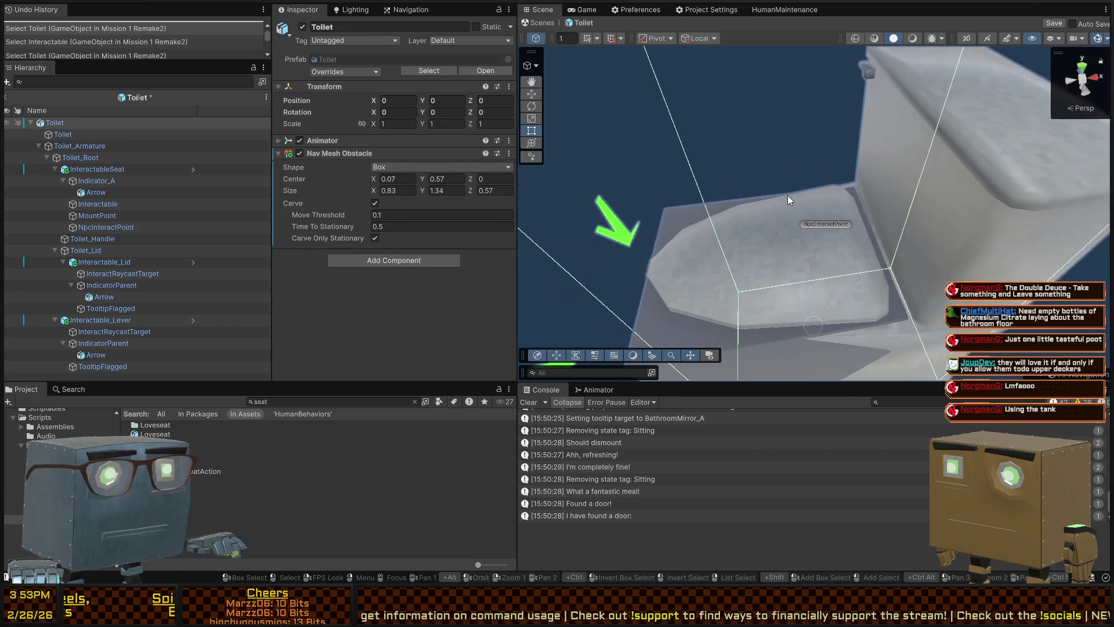
click(765, 231)
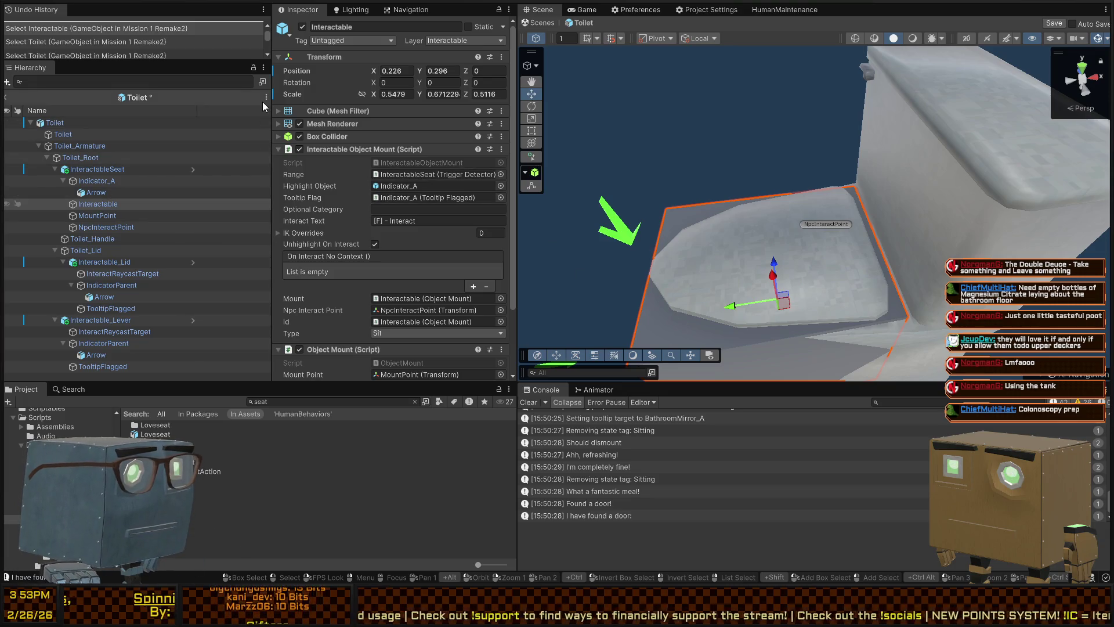
- Remove the Interactable box's Mesh Renderer and Mesh Filter, keeping its Box Collider
scroll(411, 149, down, 2)
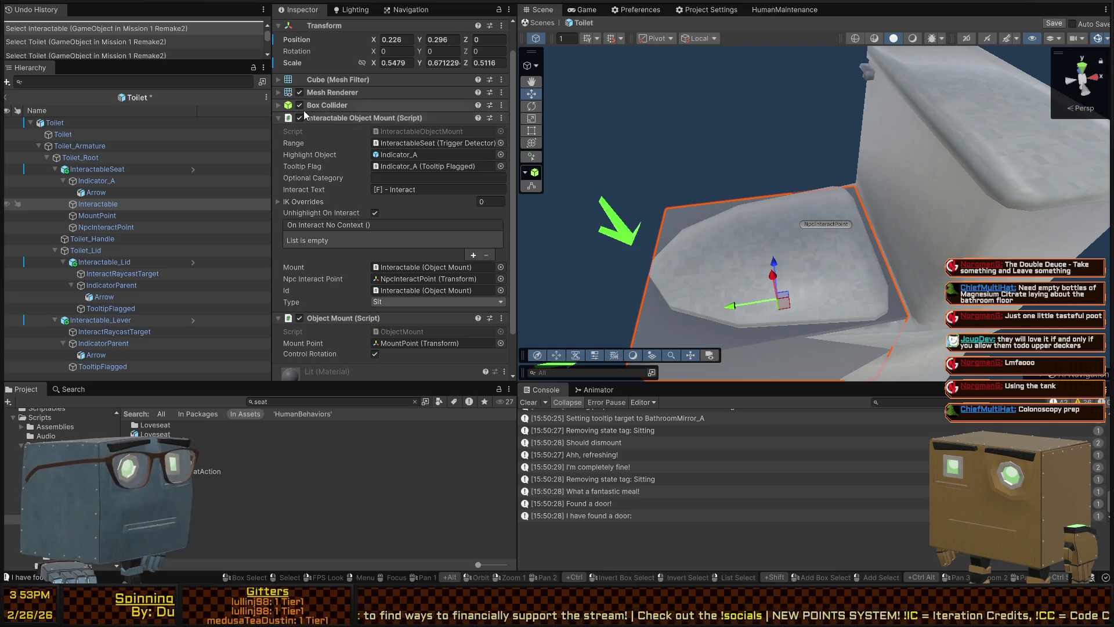
scroll(324, 121, down, 3)
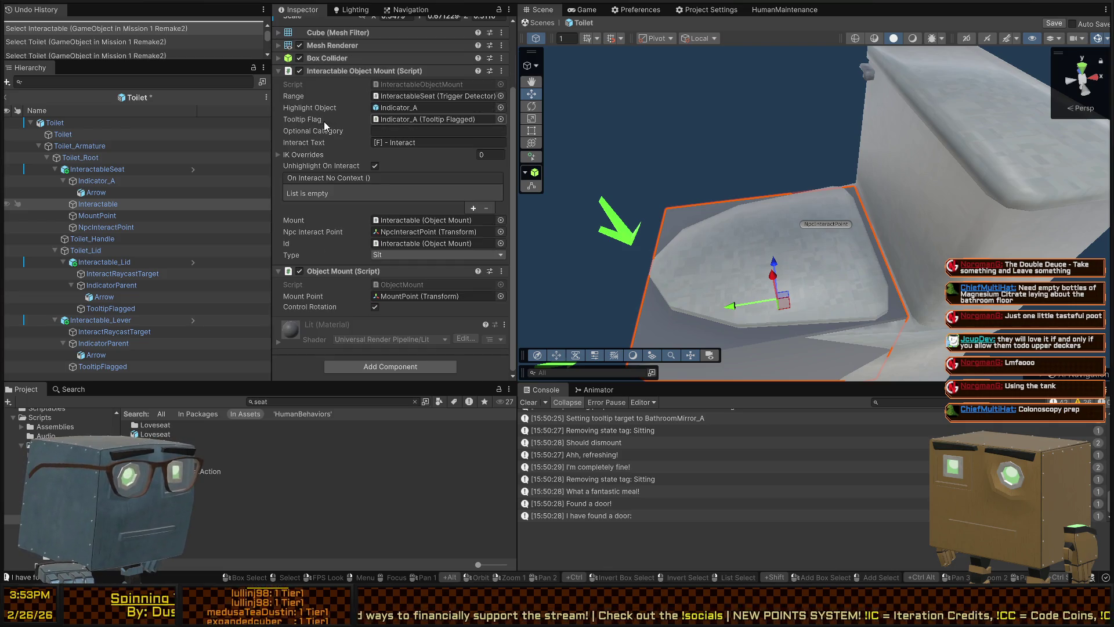
click(329, 60)
click(328, 60)
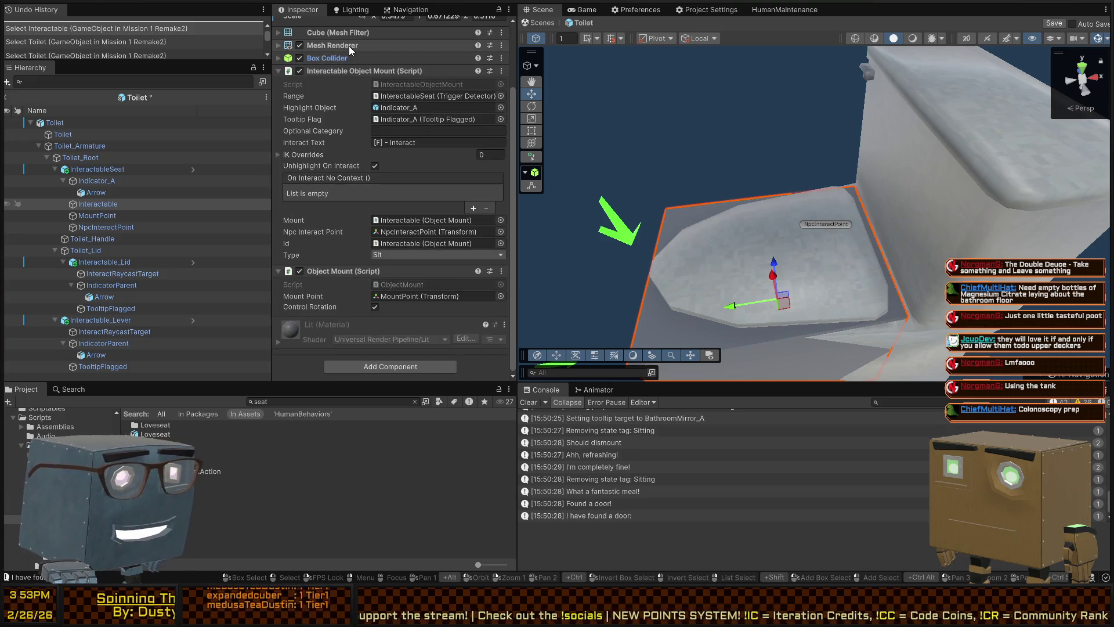
key(ctrl+y)
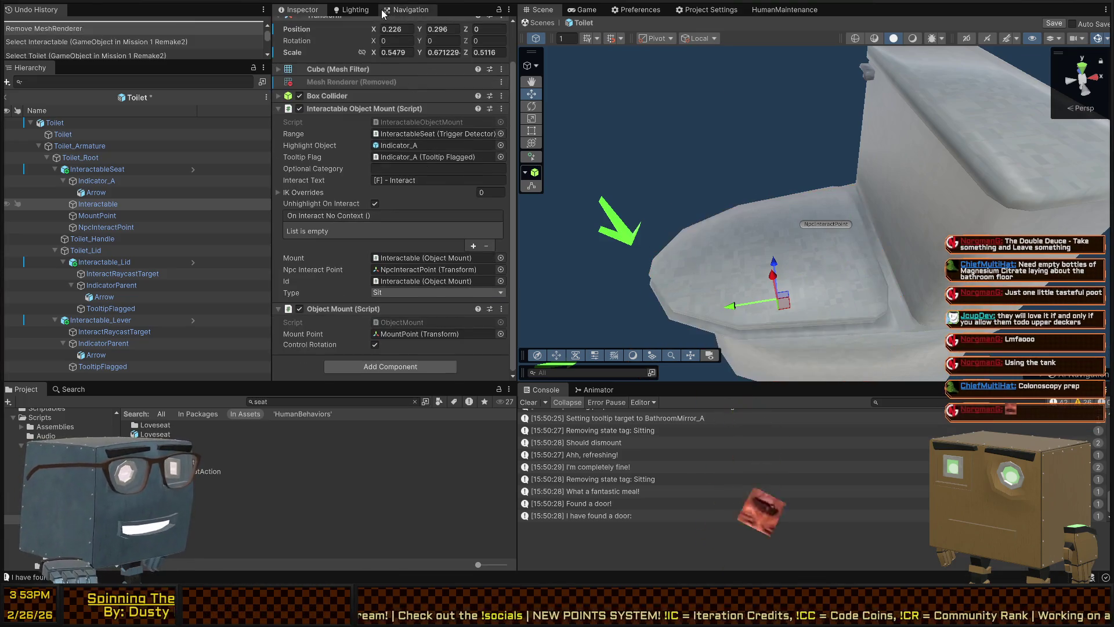
key(ctrl+y)
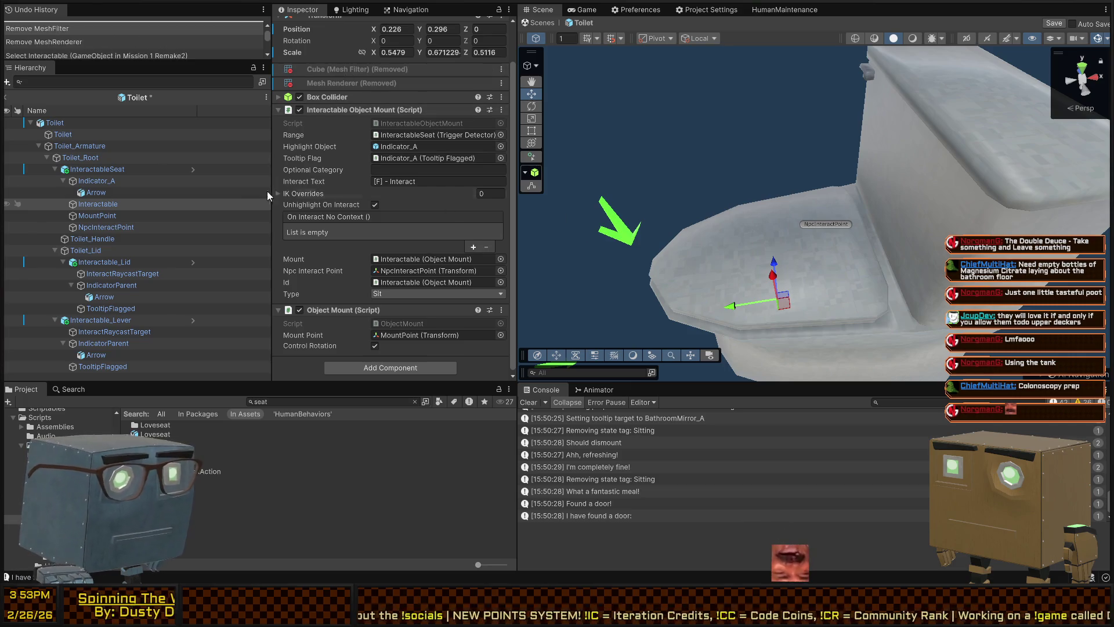
click(96, 182)
click(96, 192)
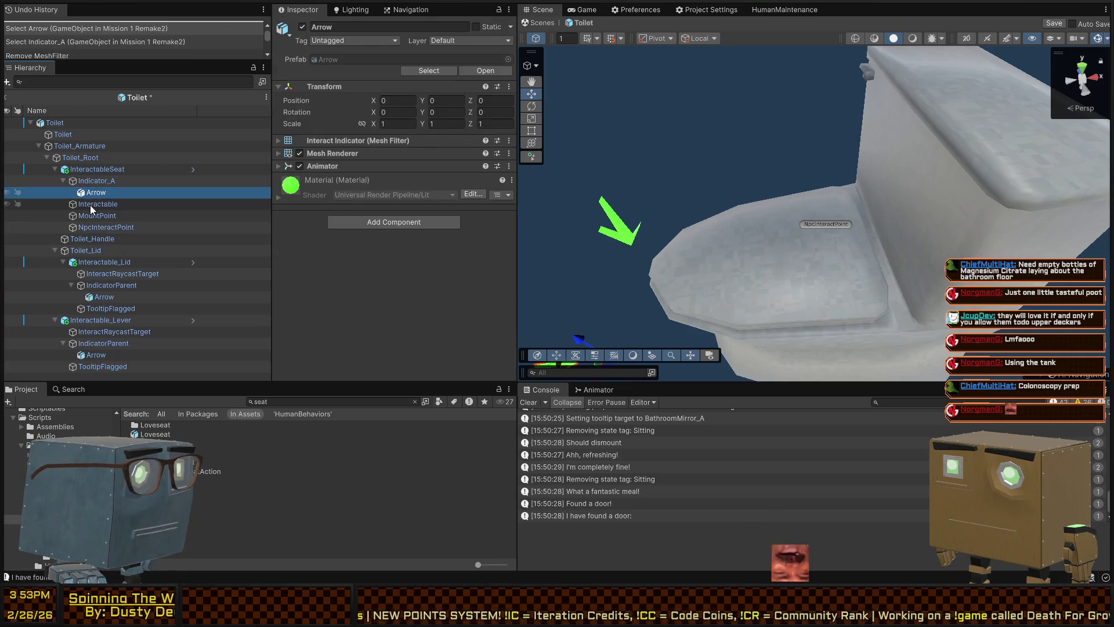
- Add a second On Interact entry to Interactable_Lid and assign its target object
click(90, 204)
click(102, 171)
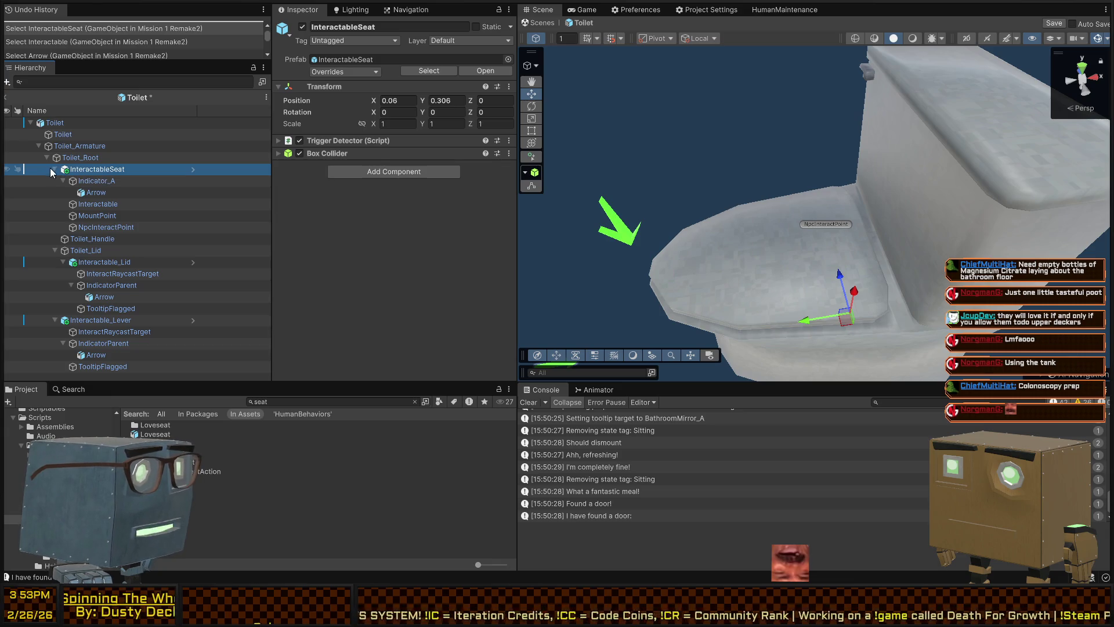
click(54, 169)
click(93, 193)
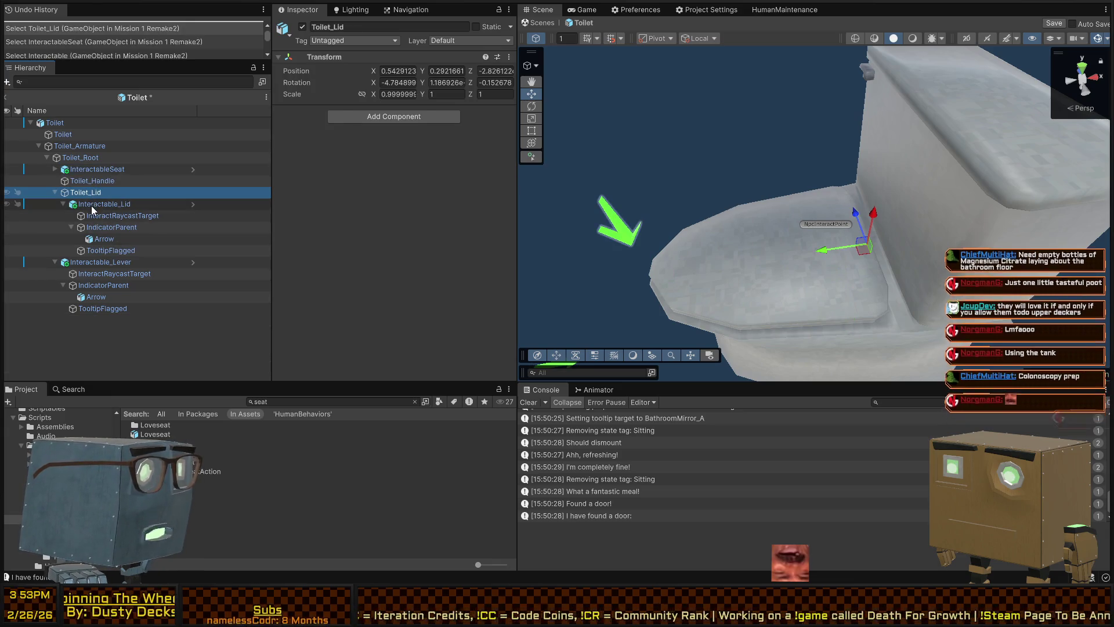
click(92, 206)
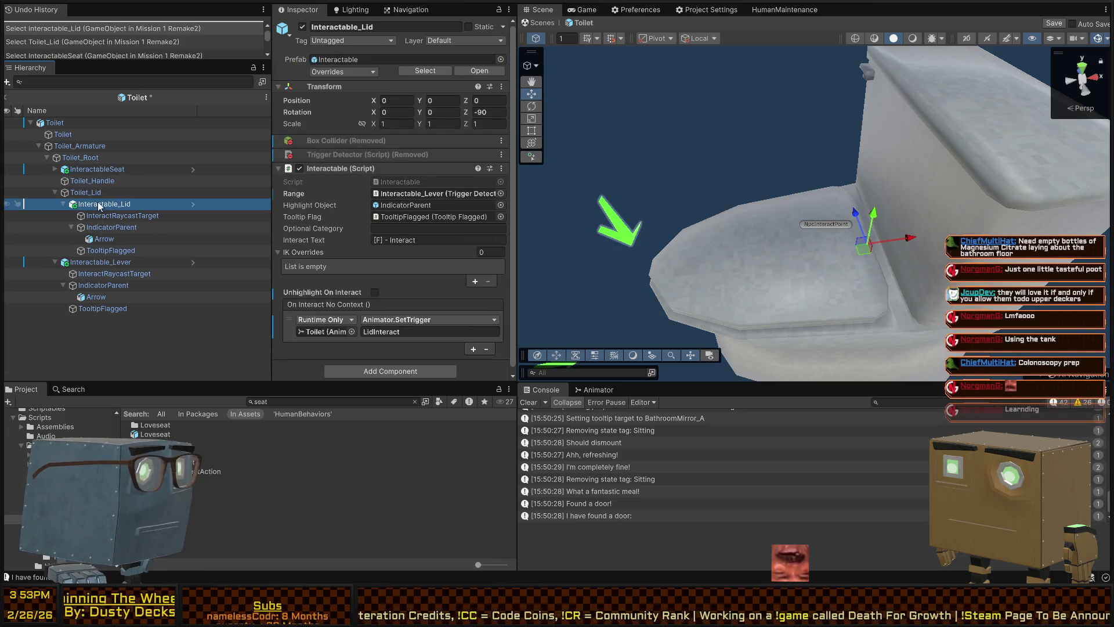
click(474, 343)
drag(317, 335, 331, 354)
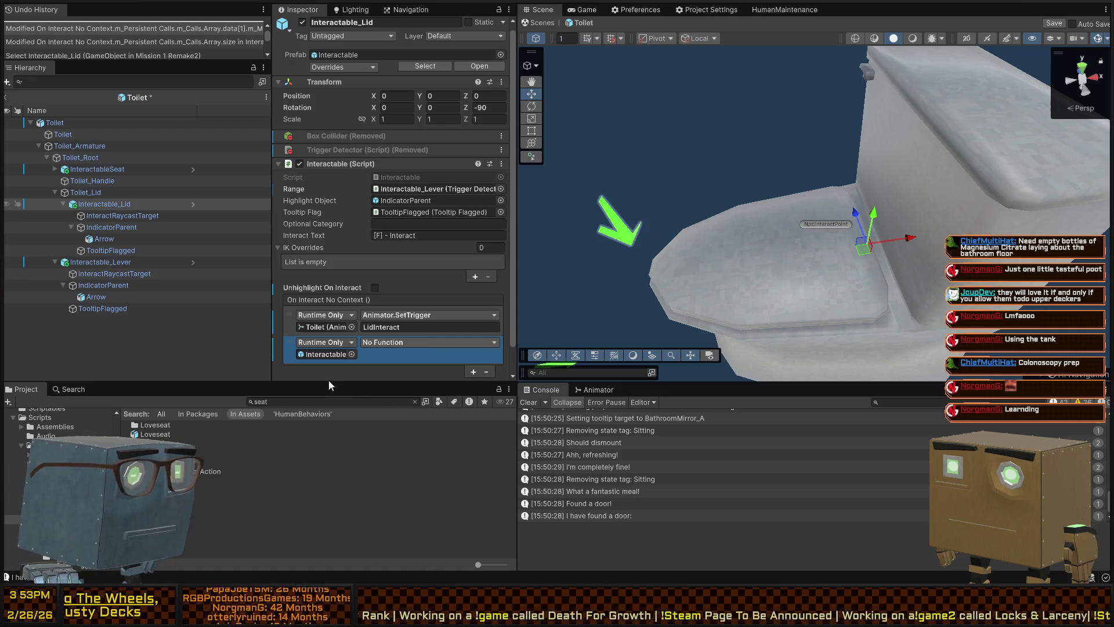
scroll(290, 325, down, 2)
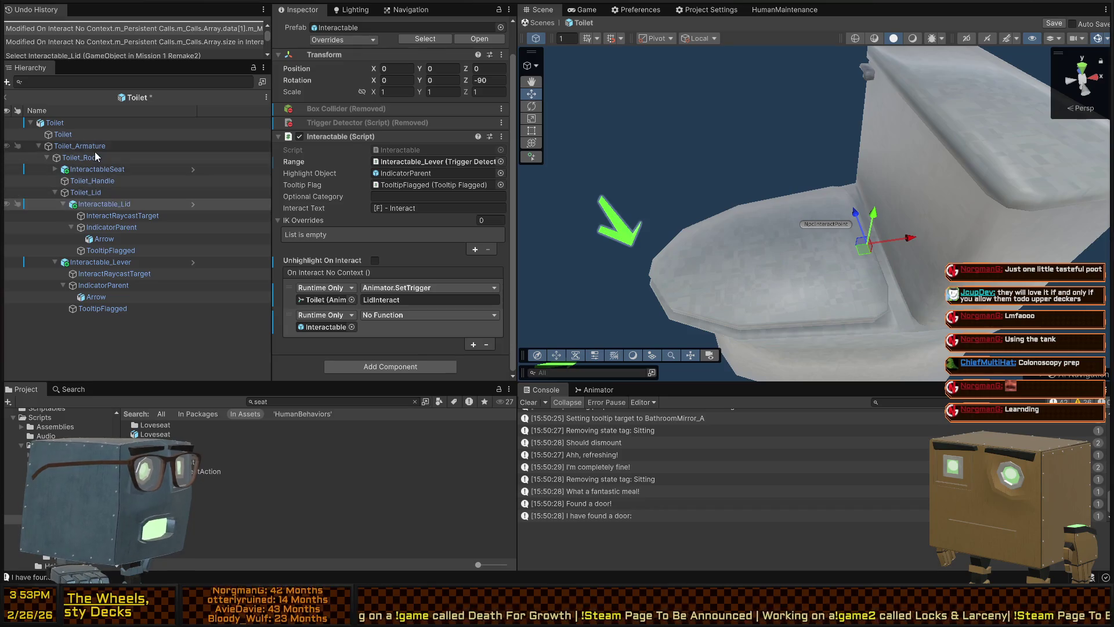
click(105, 204)
drag(291, 262, 329, 334)
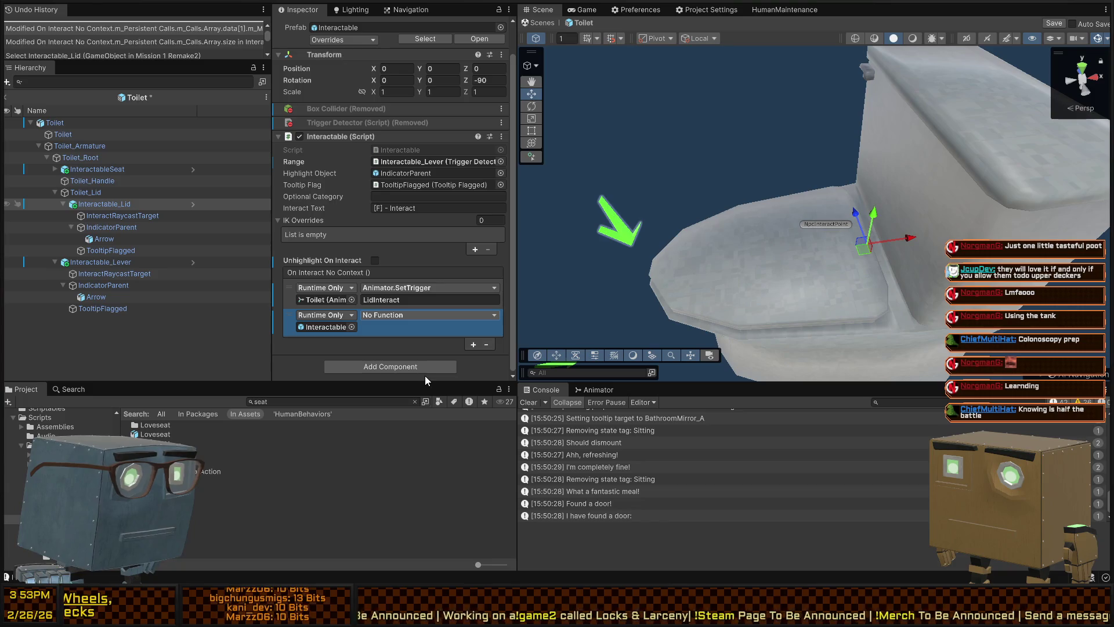
- Add an Object Toggler component to InteractableSeat
click(114, 171)
click(388, 175)
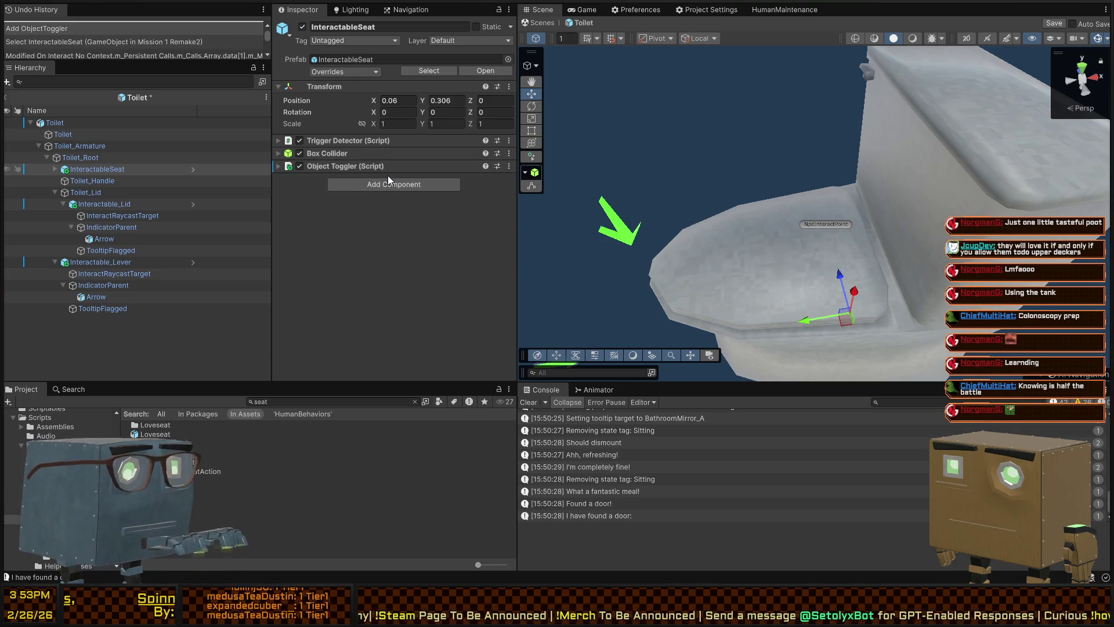
click(388, 175)
click(358, 168)
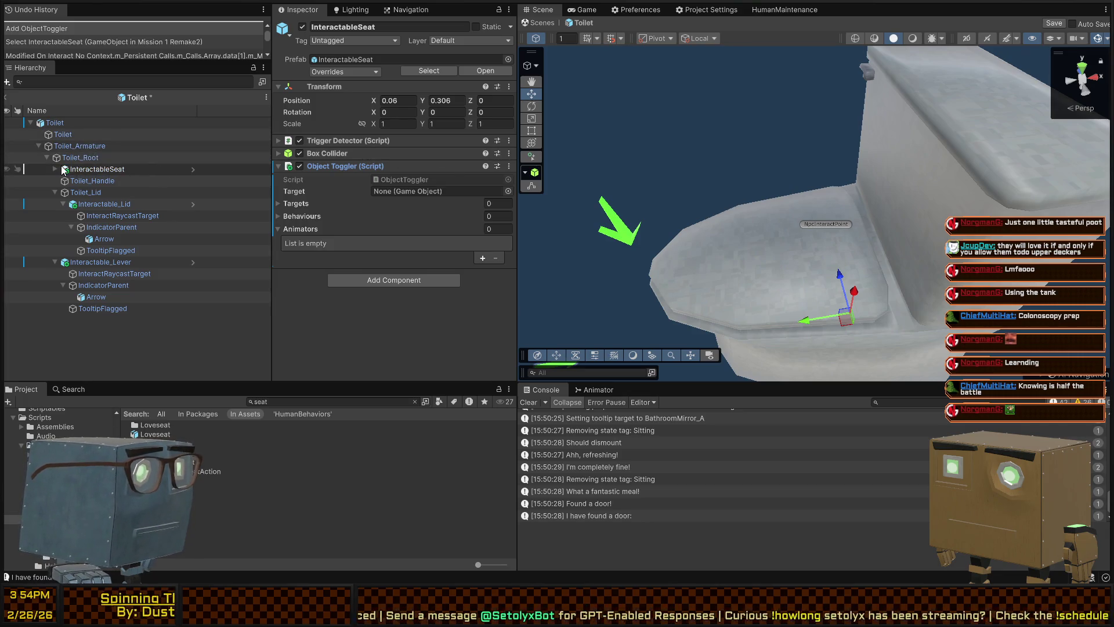
- Revisit Interactable_Lid's On Interact event for the ObjectToggler.Toggle call, then return to InteractableSeat
click(96, 147)
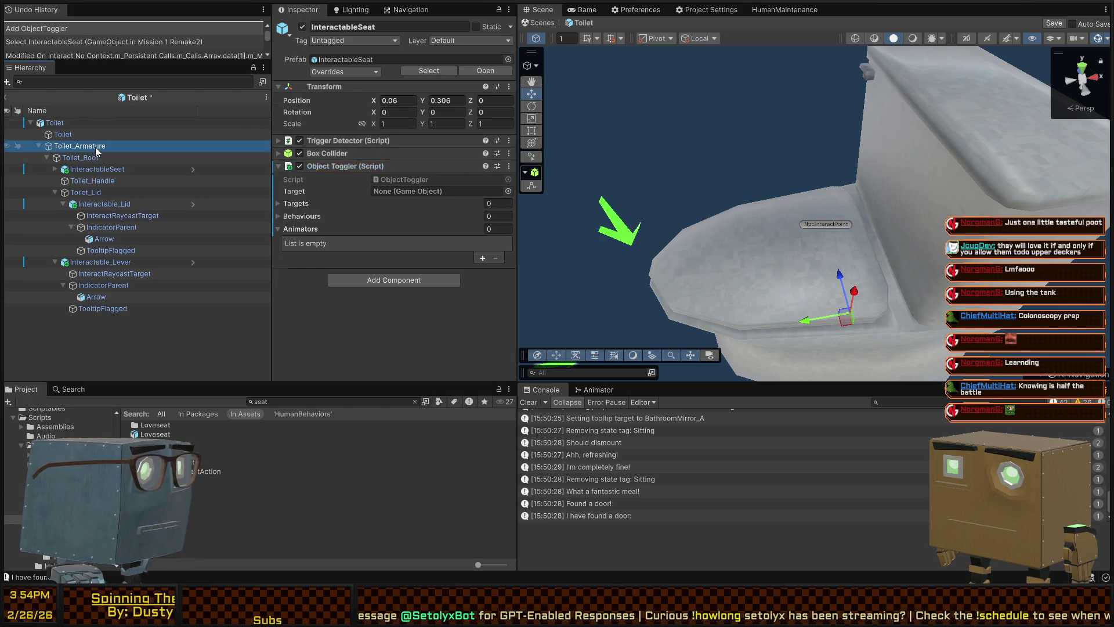
click(89, 122)
click(104, 148)
click(92, 171)
click(91, 193)
click(92, 204)
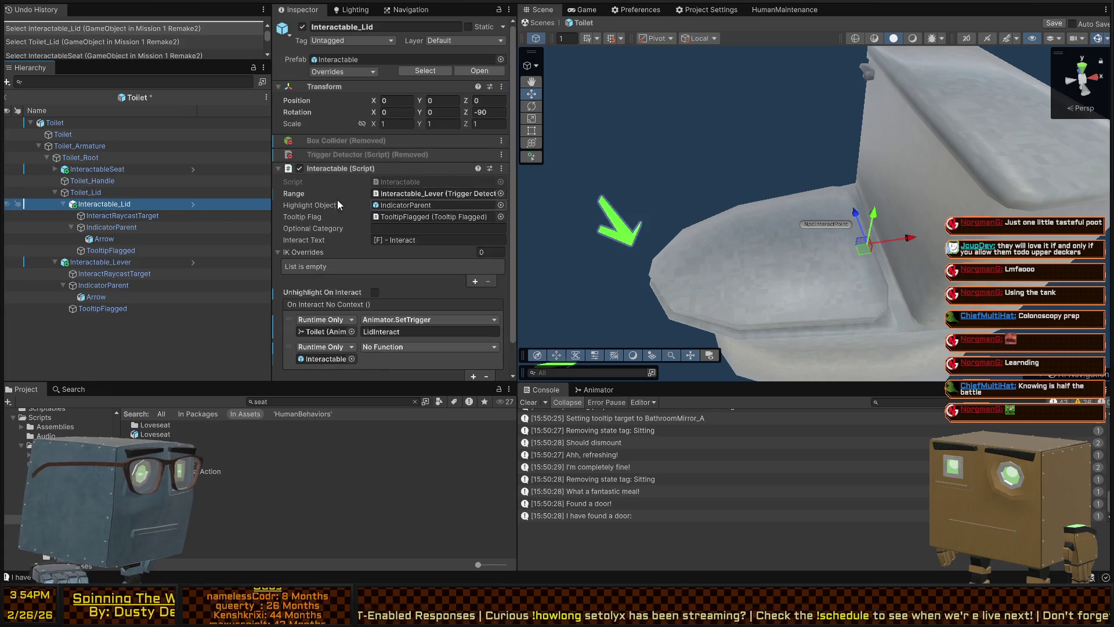
scroll(346, 192, down, 2)
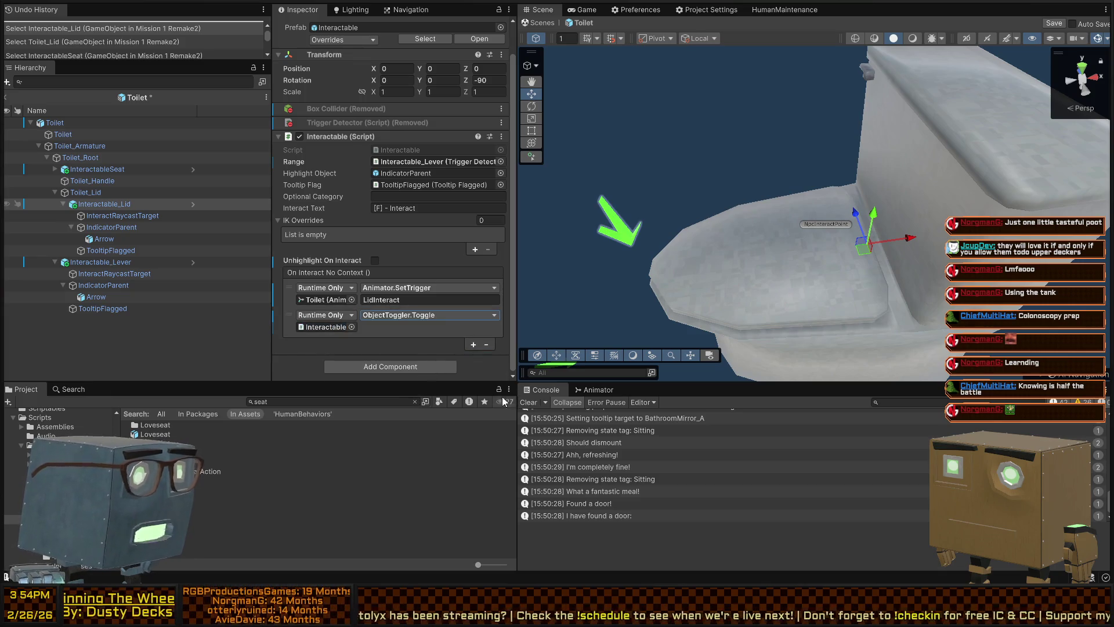
click(130, 172)
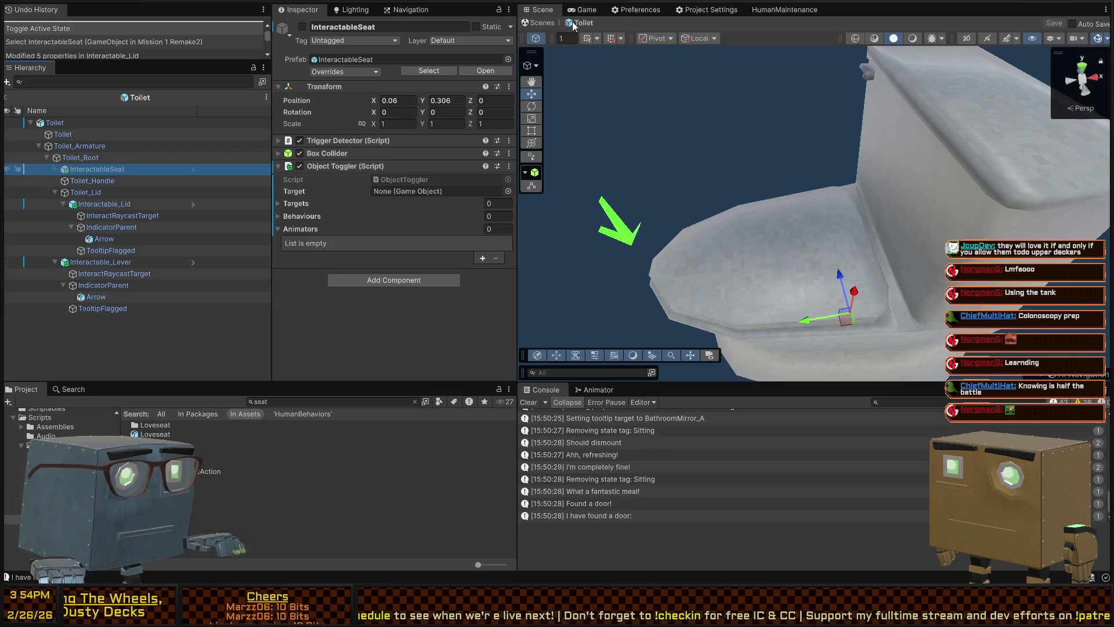
- Save the Toilet prefab, enter Play mode, and walk across the lawn into the house
click(539, 24)
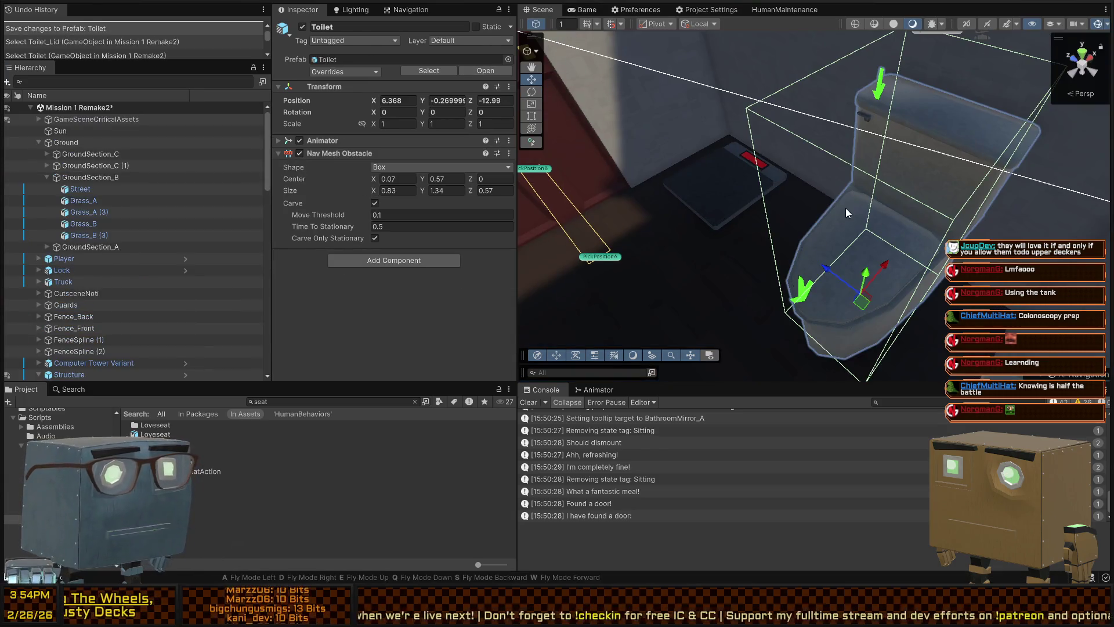
key(ctrl+p)
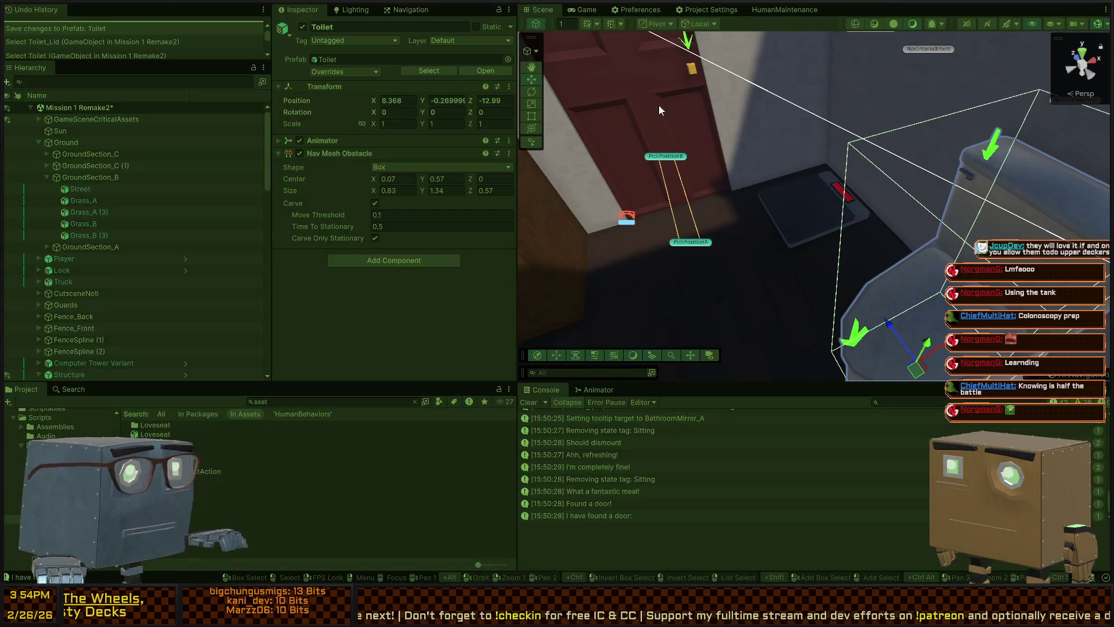
key(w)
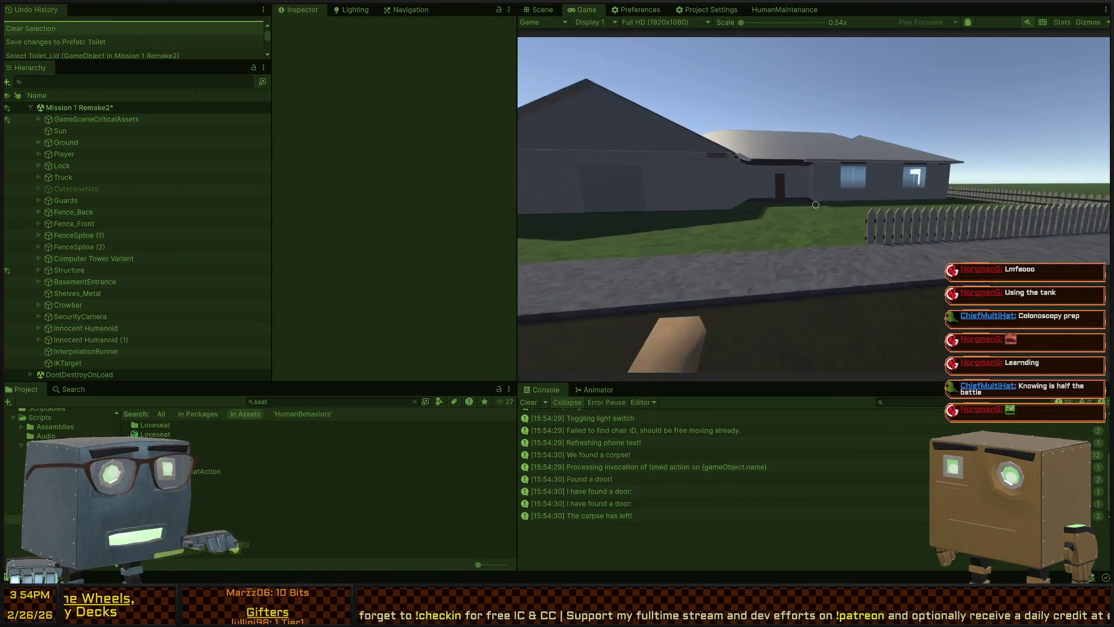
key(w)
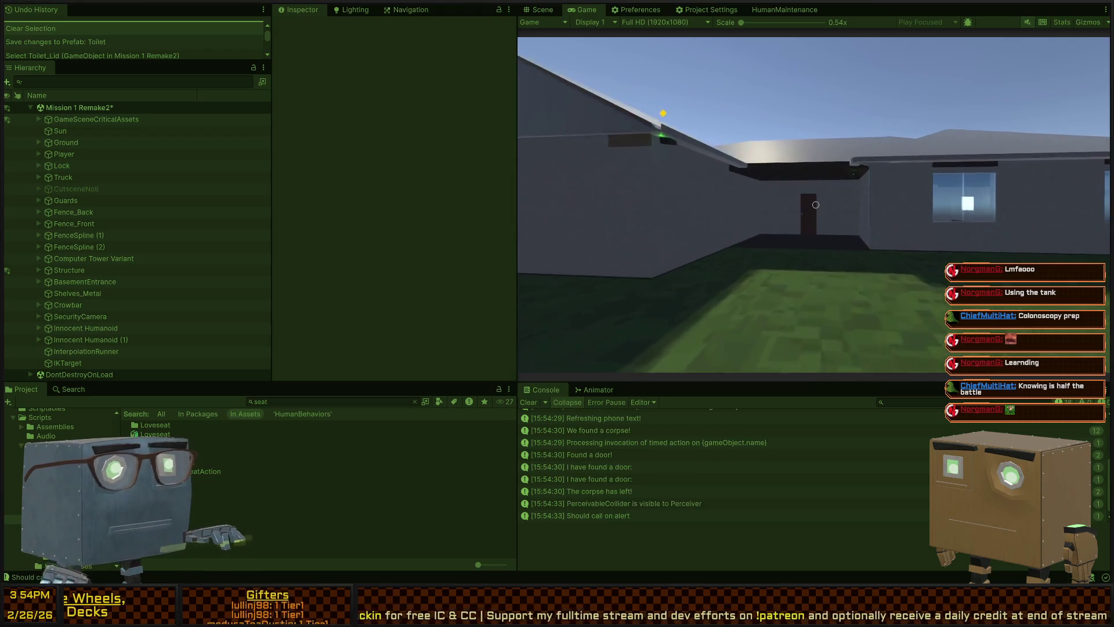
- Walk through the room up to the interior door and open it
key(w)
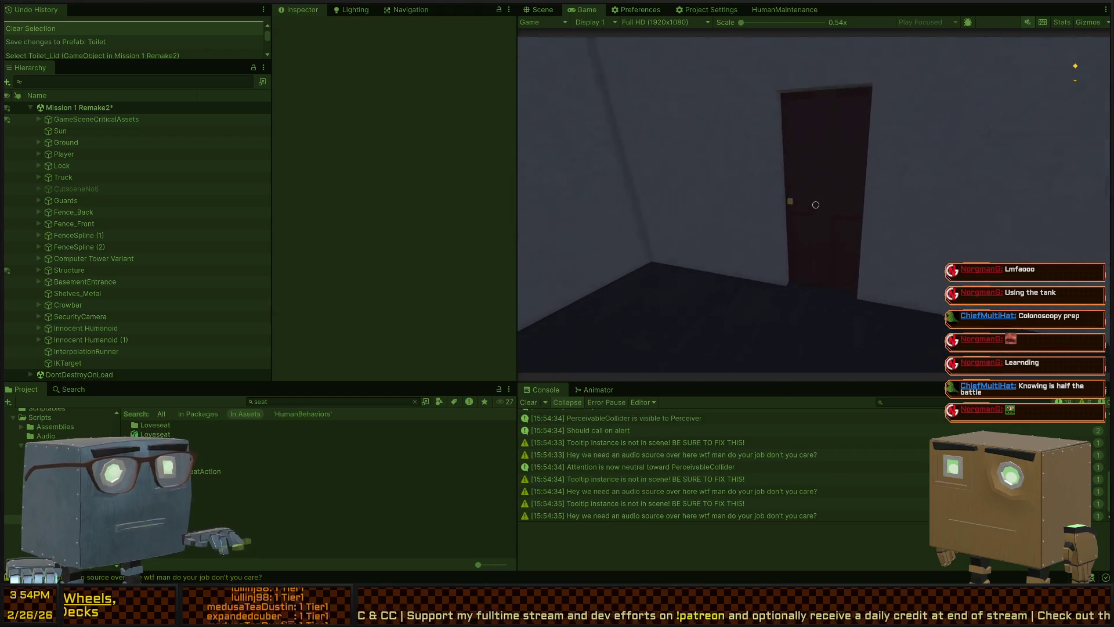
key(w)
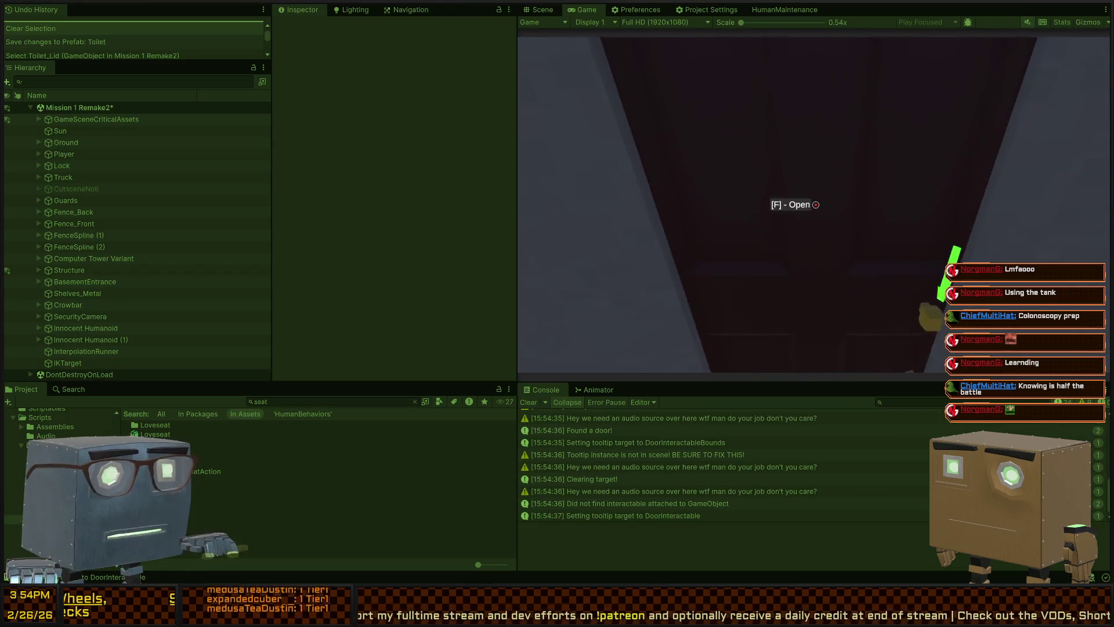
key(w)
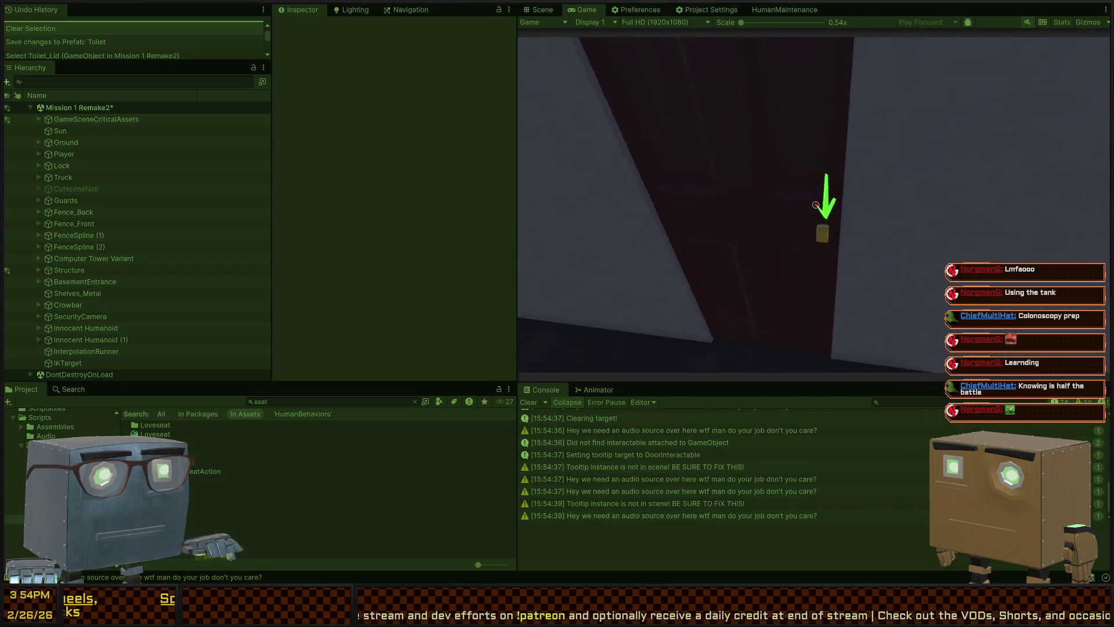
key(s)
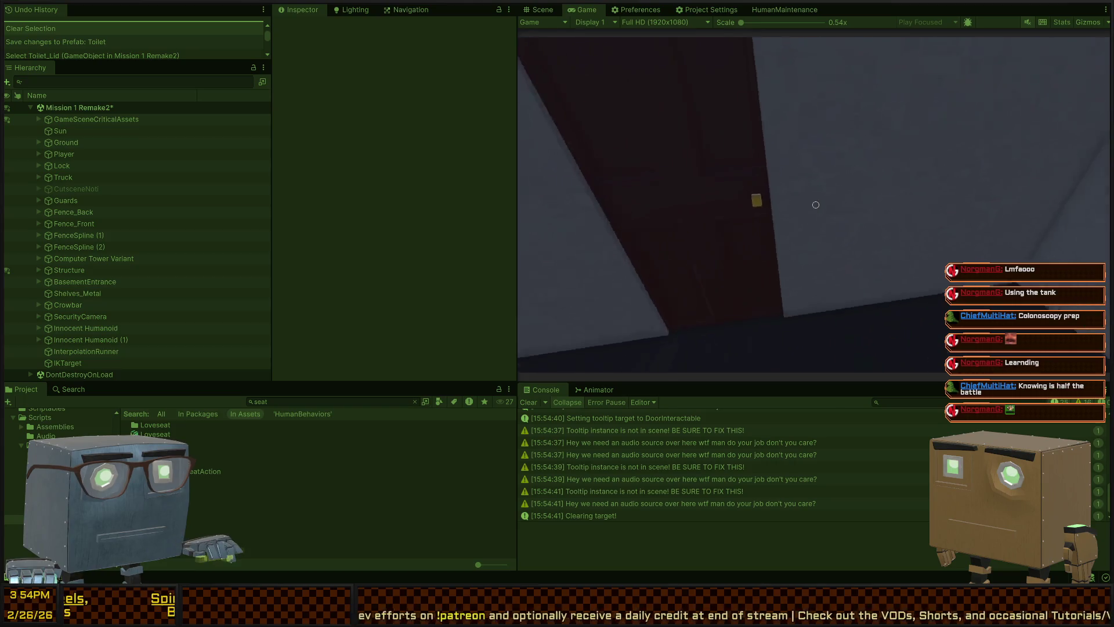
key(w)
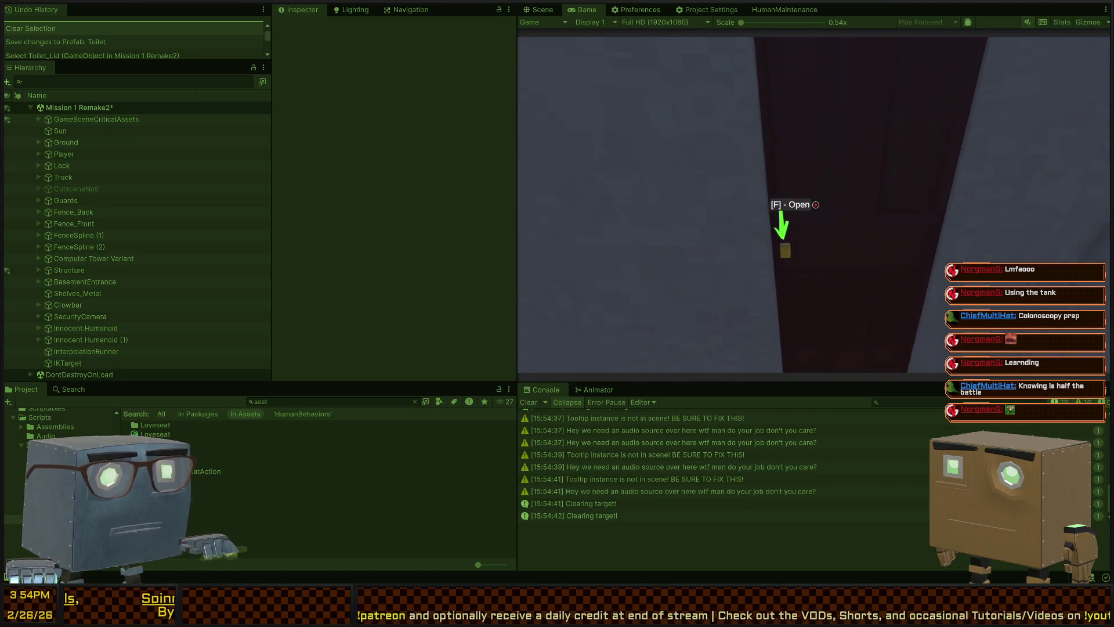
key(f)
- Continue through the lamp room, kitchen and hallway to the bathroom toilet, checking it in Scene view
key(w)
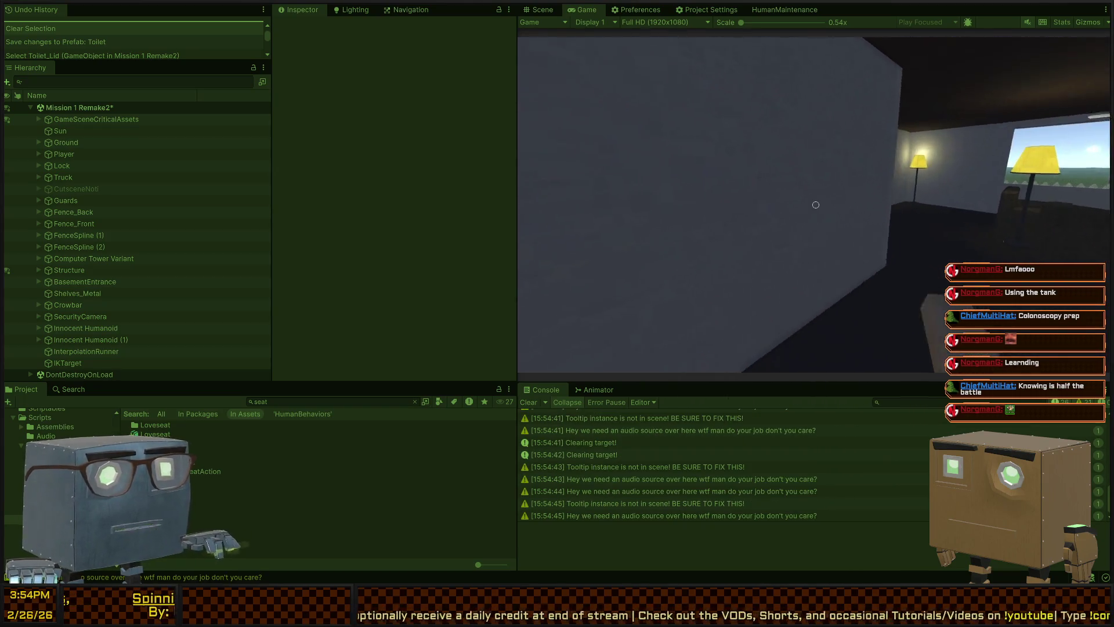
key(w)
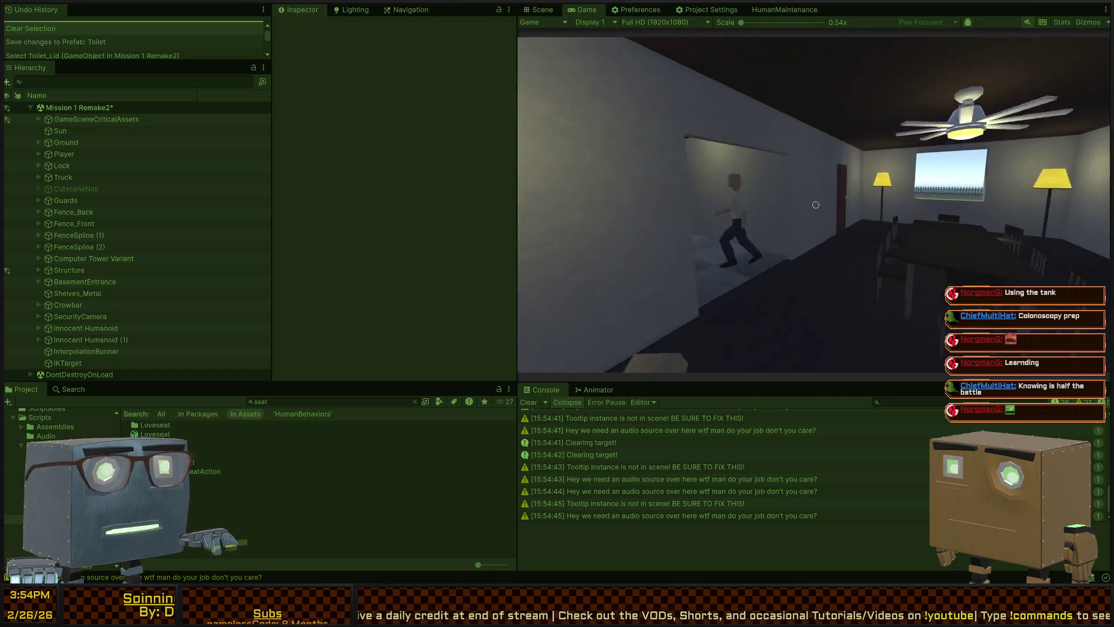
key(w)
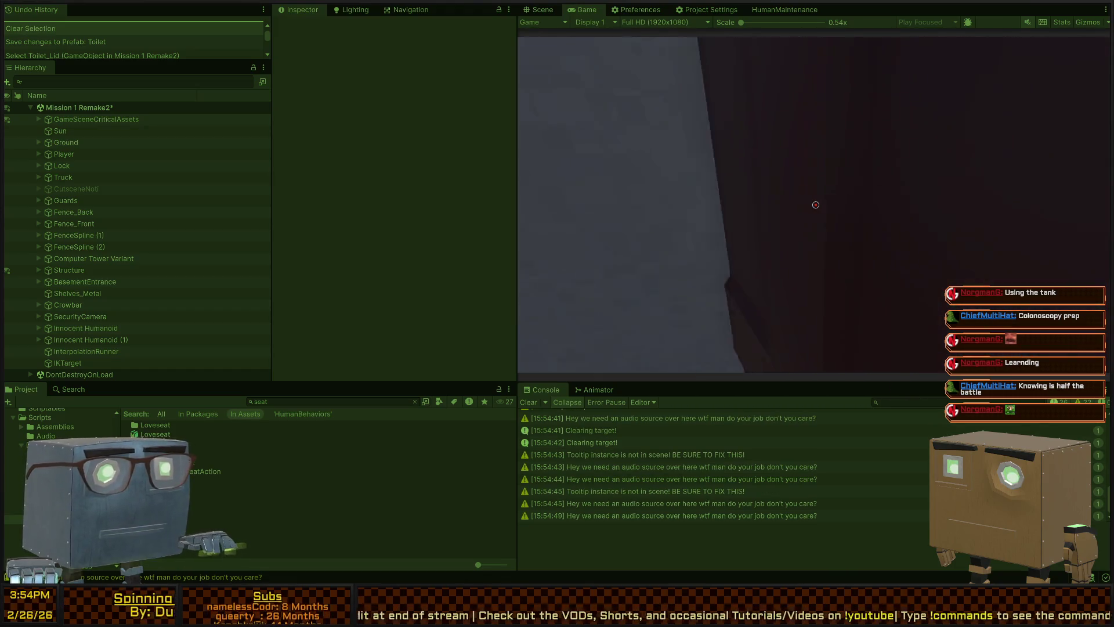
key(f)
key(f)
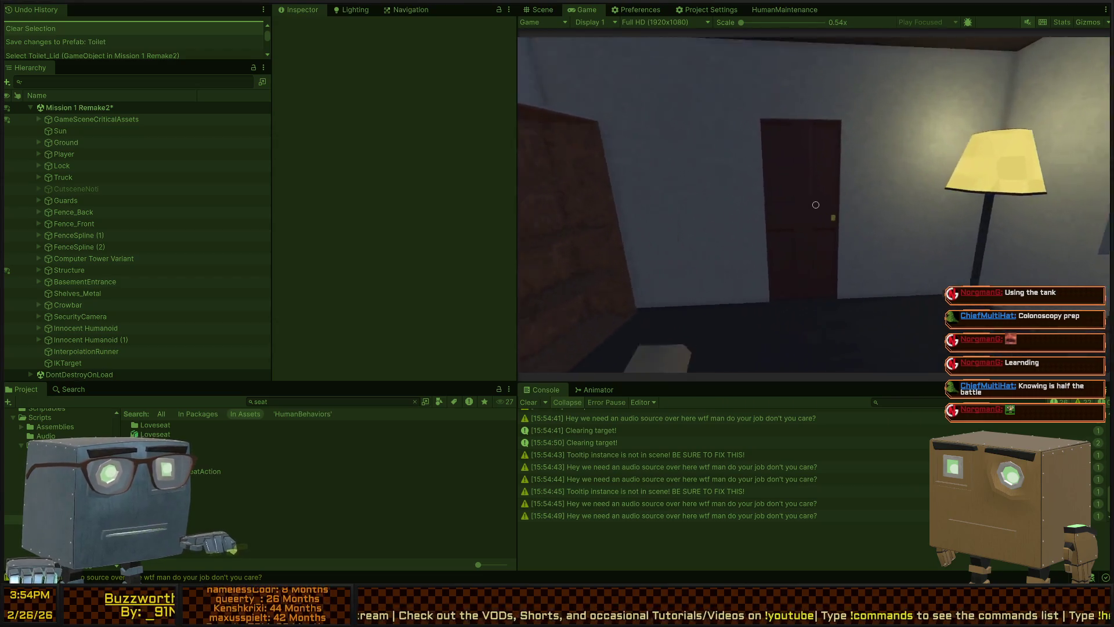
key(w)
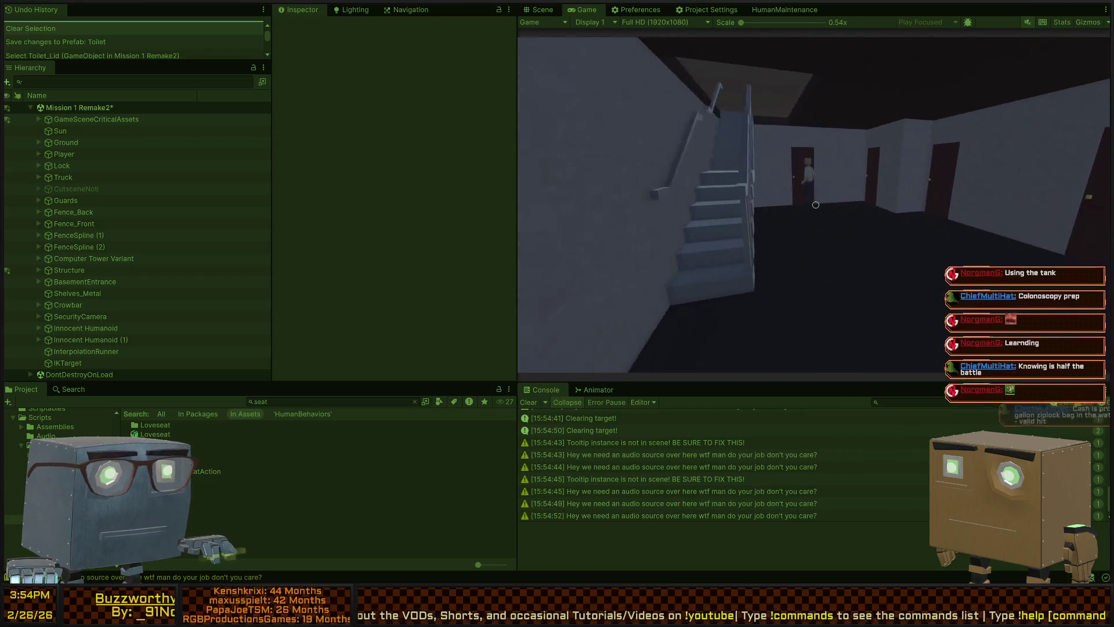
key(w)
key(f)
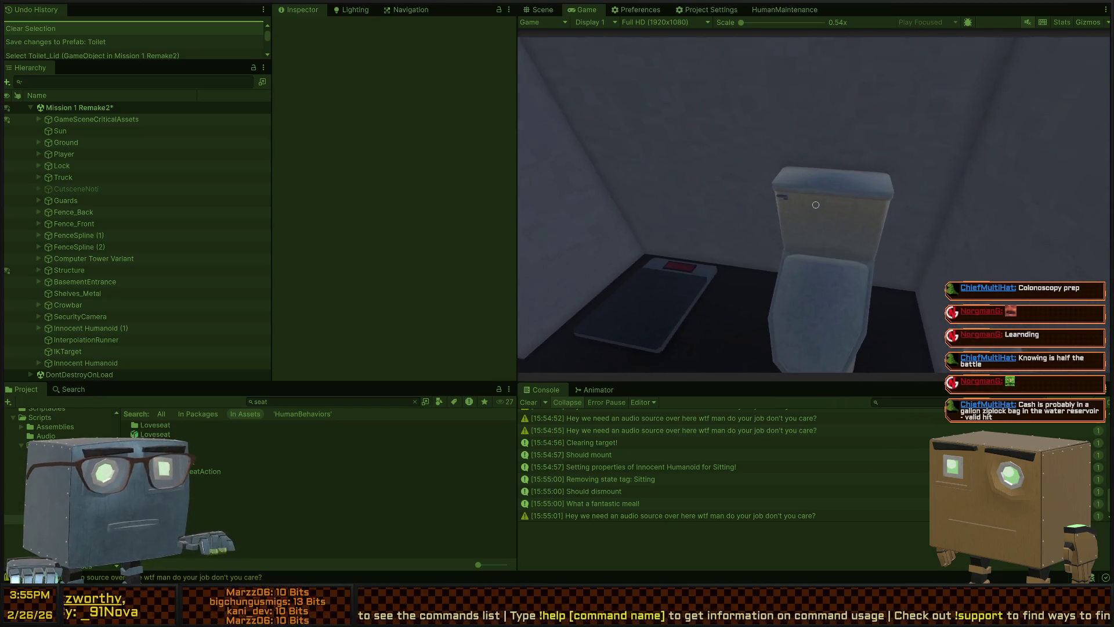
key(ctrl+1)
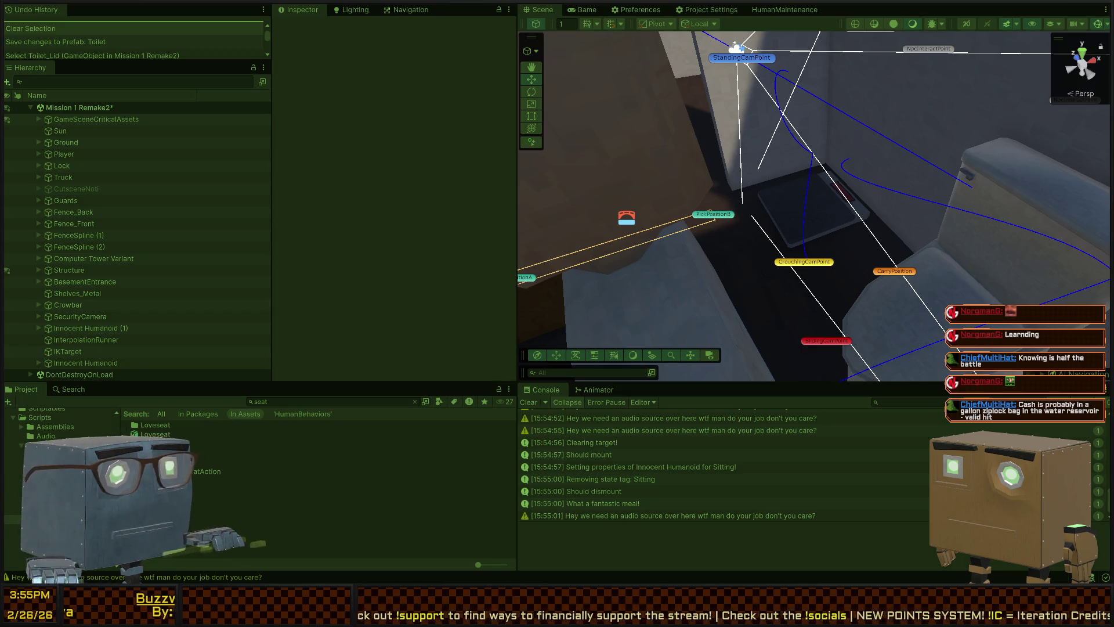
key(ctrl+2)
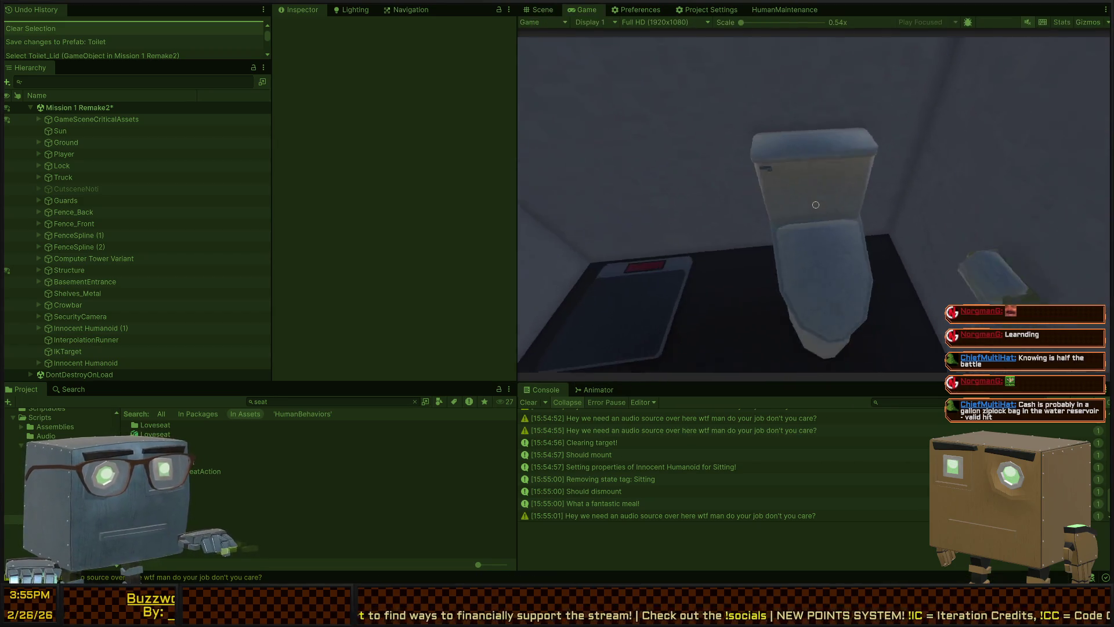
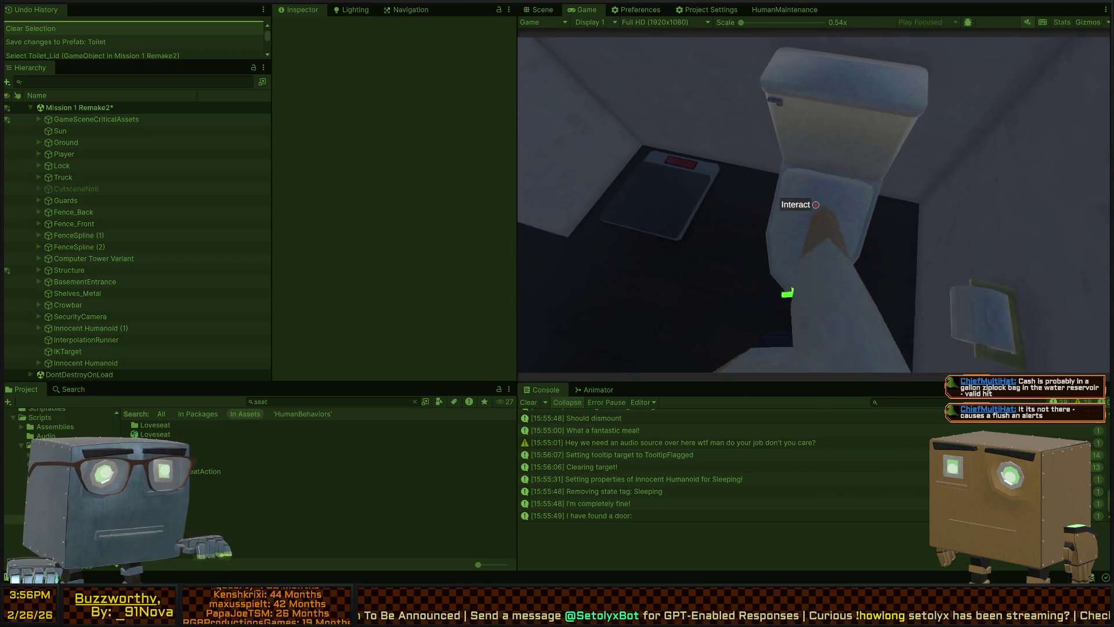
- Stop the play test and open the Toilet prefab for editing
key(e)
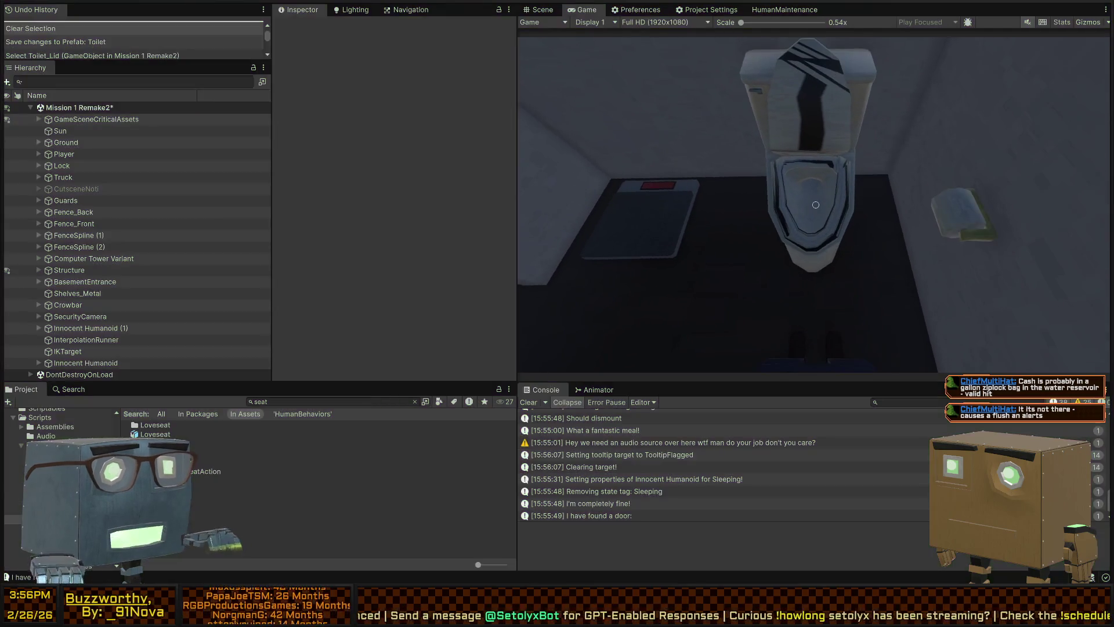
key(ctrl+p)
click(812, 203)
click(813, 203)
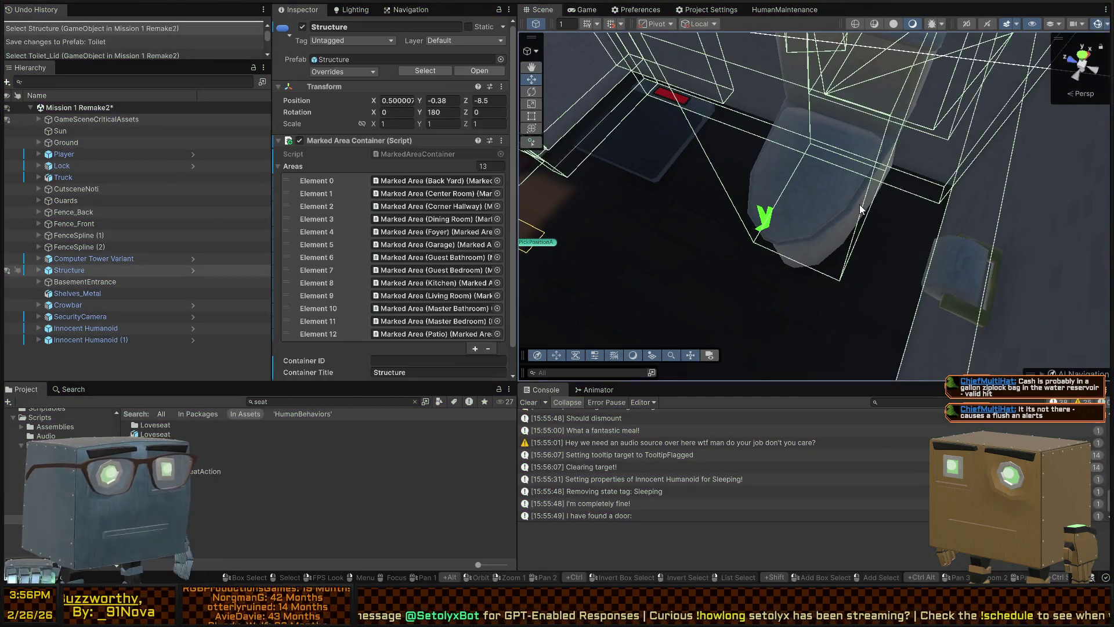
click(804, 254)
scroll(169, 316, down, 3)
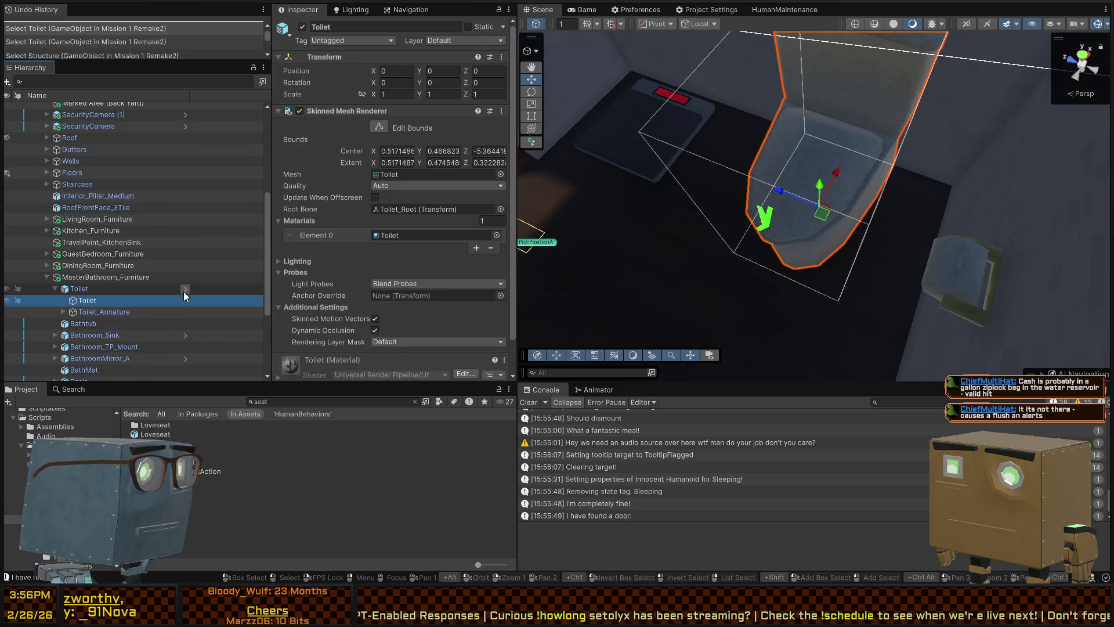
click(184, 289)
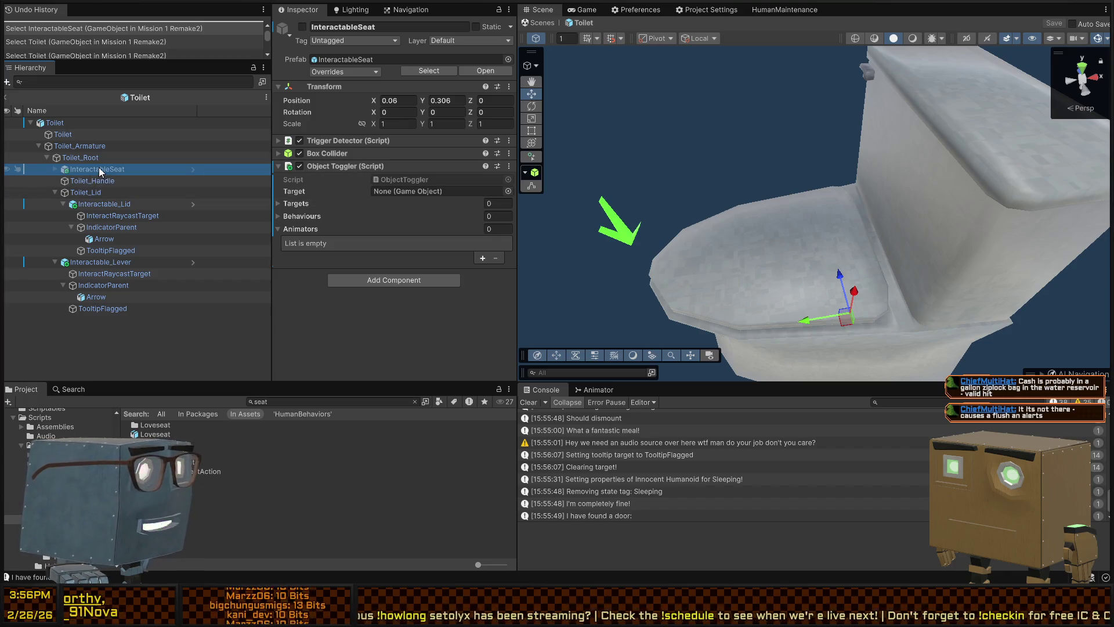
- Set InteractableSeat as the Object Toggler target, save the prefab, and start Play mode
drag(437, 192, 423, 193)
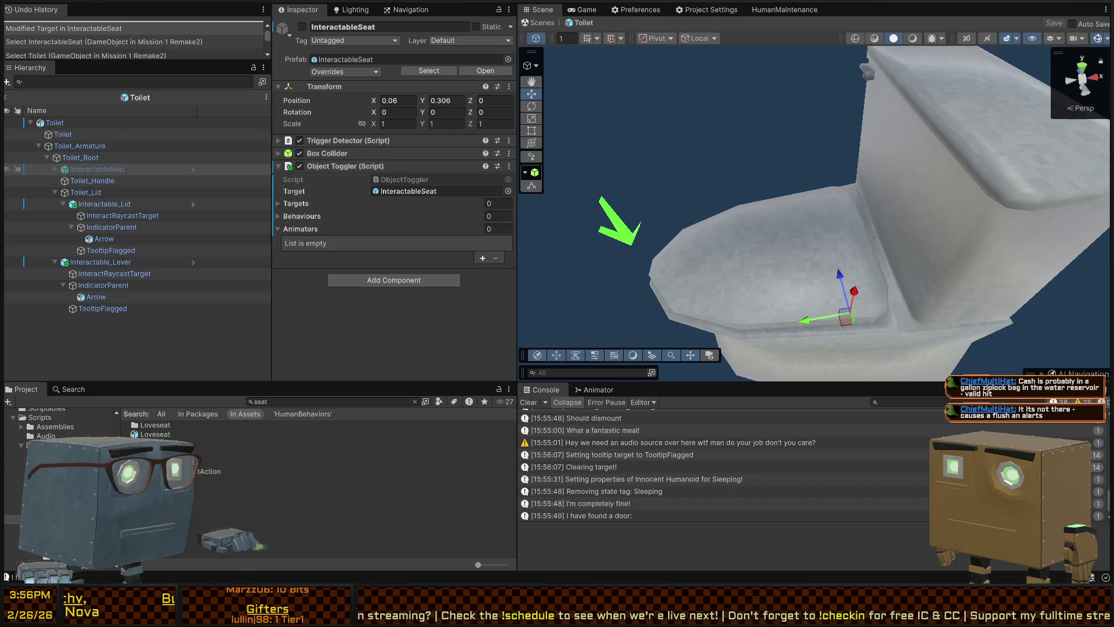
click(546, 23)
key(ctrl+p)
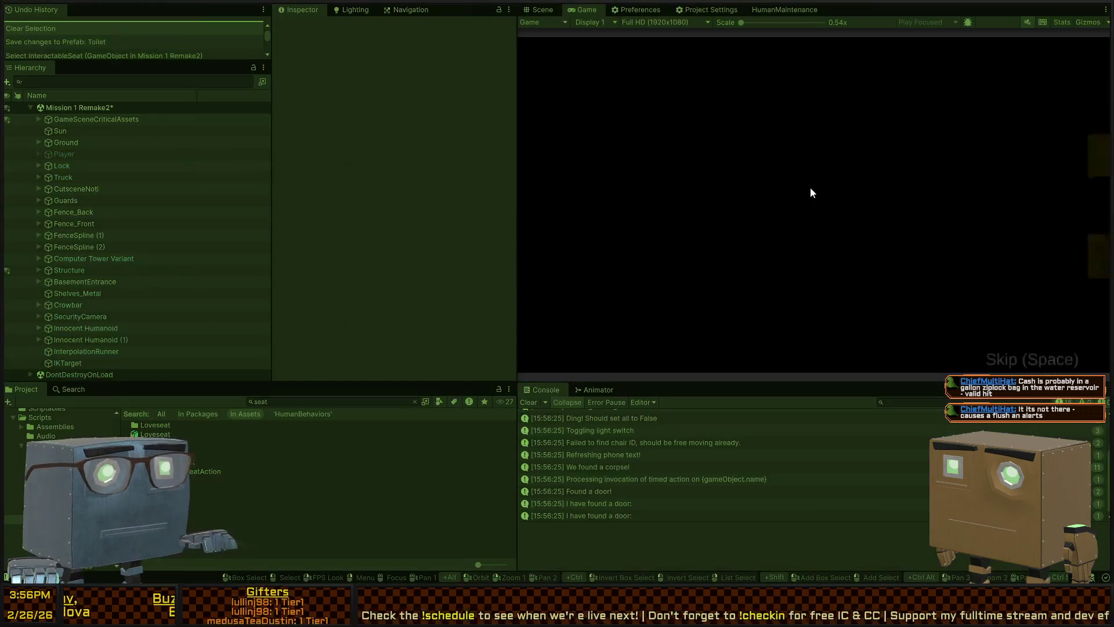
- Walk across the lawn through the red door and hallway into the bathroom
key(w)
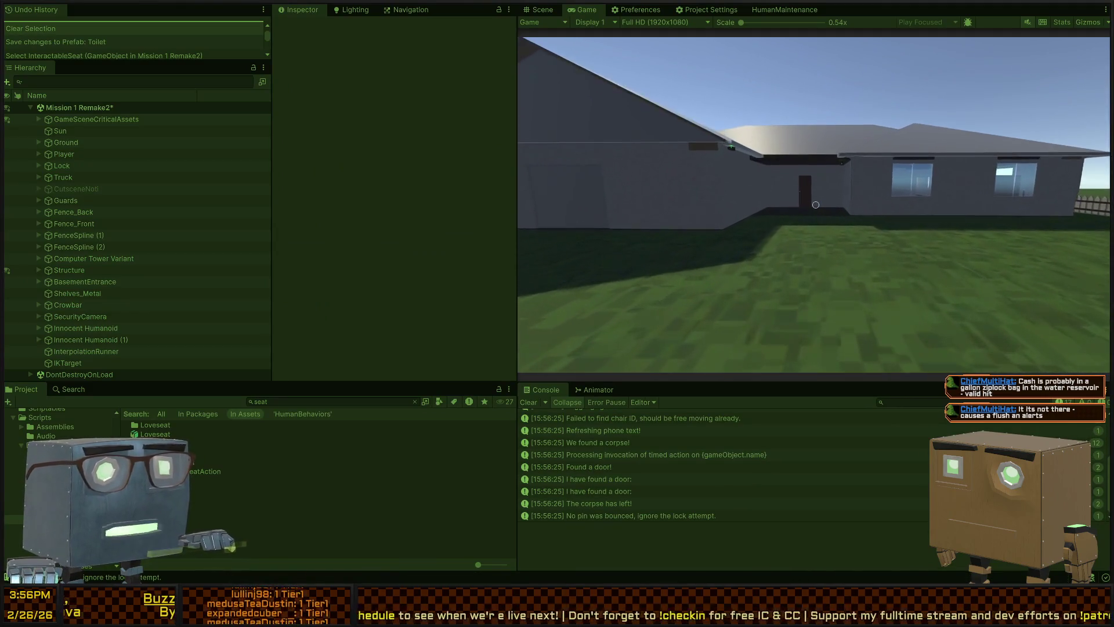
key(w)
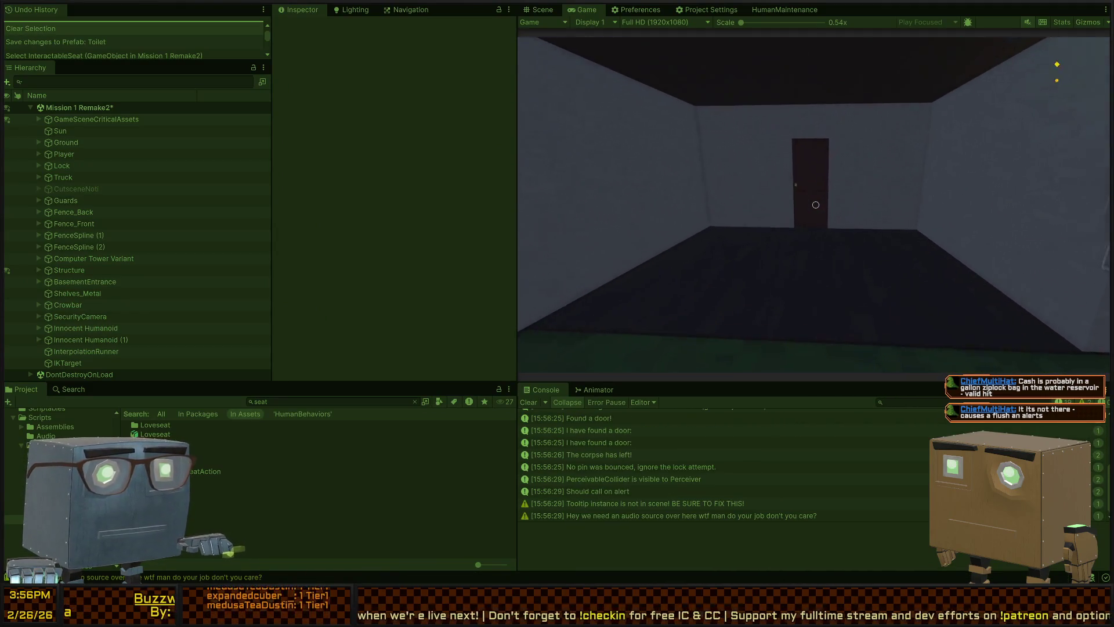
key(s)
key(w)
key(f)
key(w)
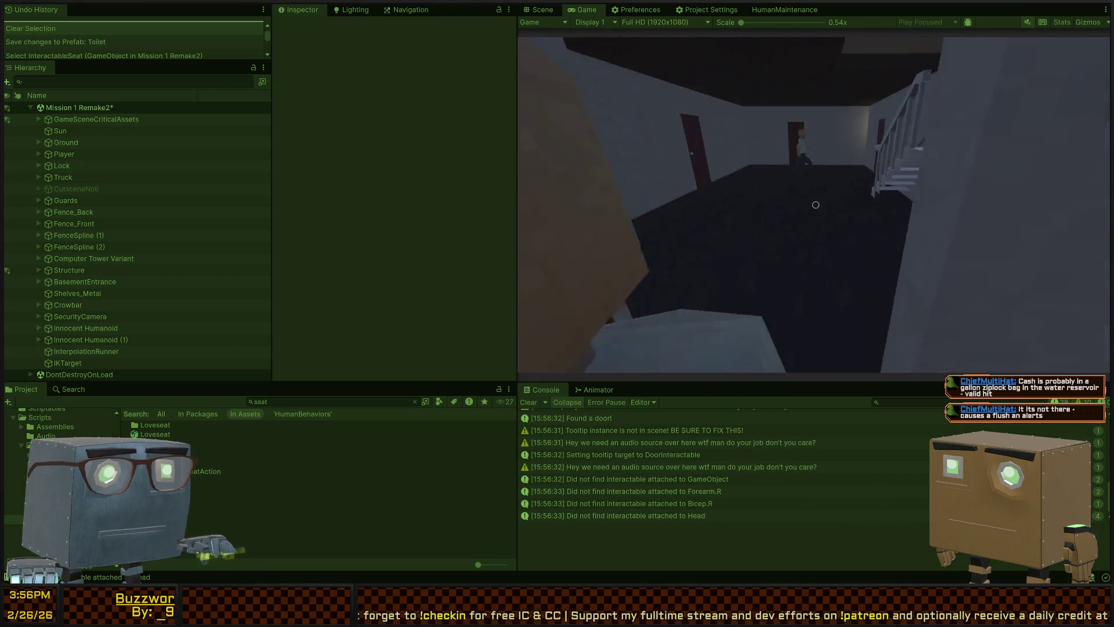
key(w)
key(f)
key(w)
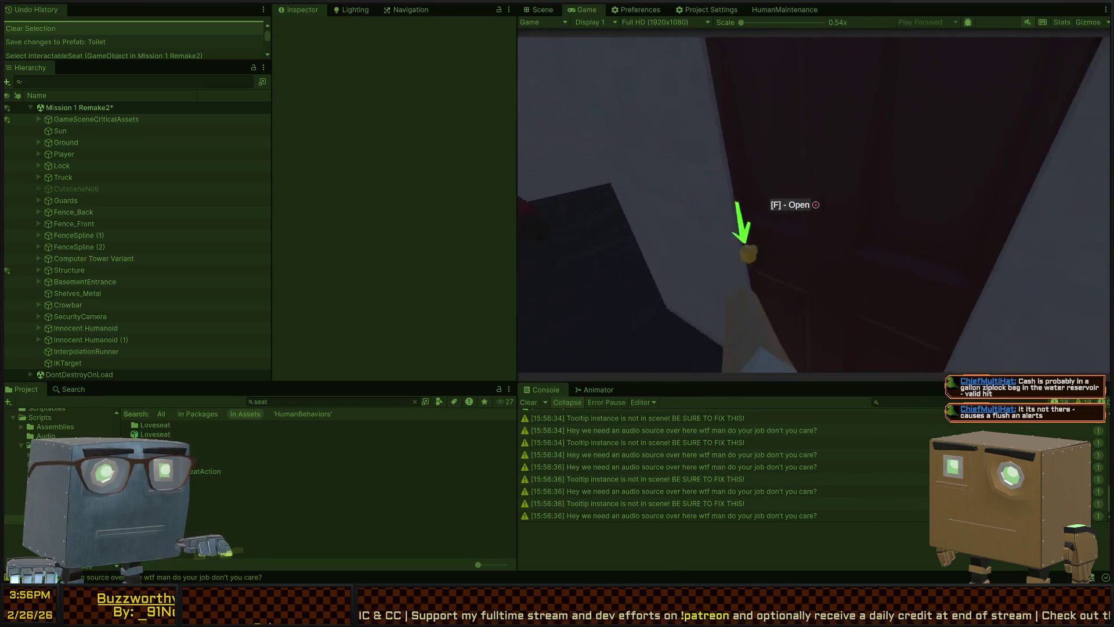
key(f)
- Sit on the toilet seat, view the seated player in Scene view, then stop Play mode
key(w)
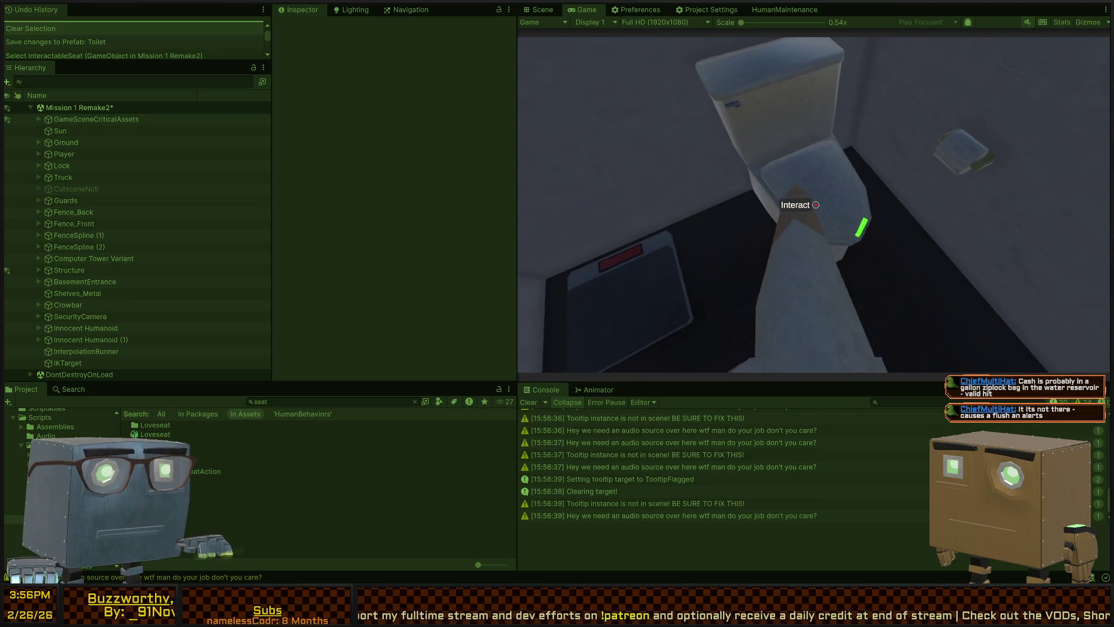
key(f)
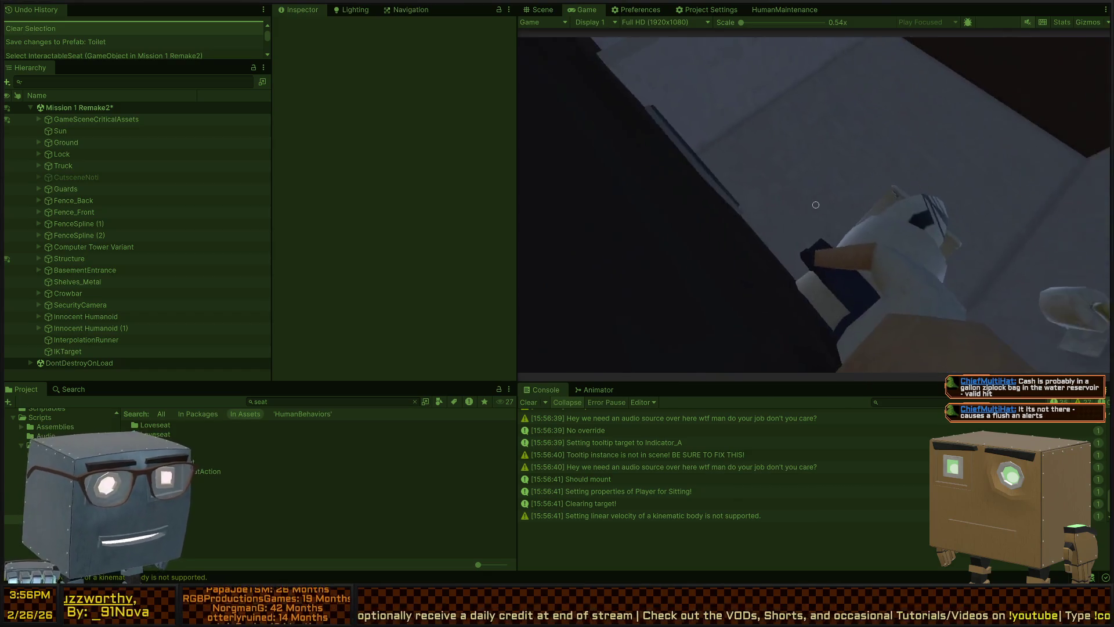
click(540, 10)
mouse_move(791, 208)
mouse_down()
mouse_move(1022, 187)
mouse_move(747, 167)
mouse_up()
key(ctrl+p)
click(753, 193)
- Frame the toilet in the Scene view and open its prefab for editing
key(f)
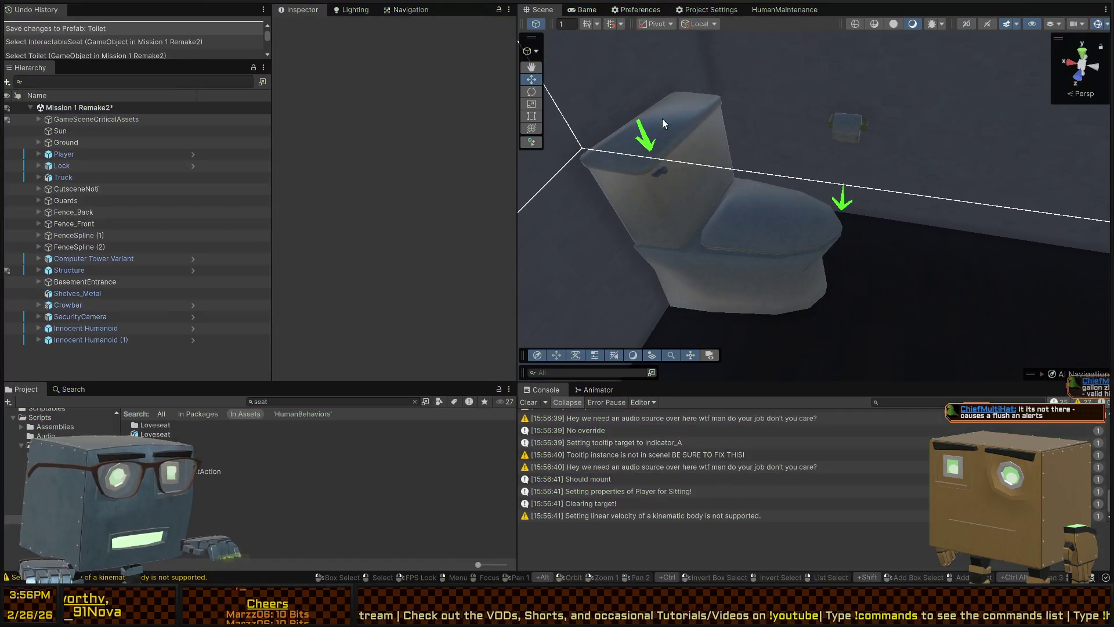
click(786, 218)
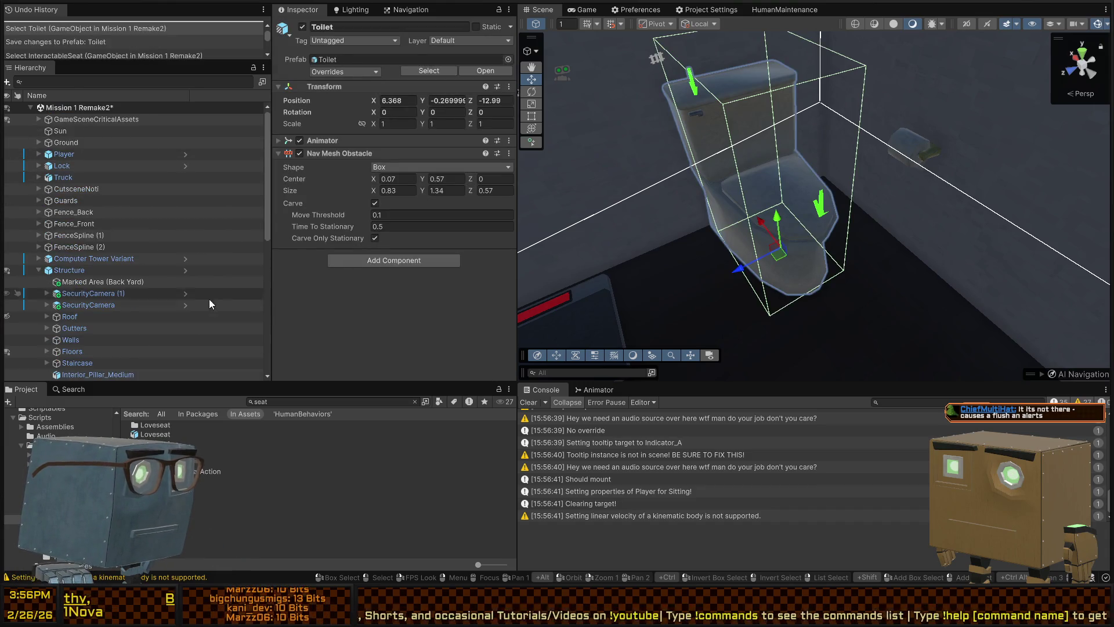
scroll(212, 298, down, 6)
click(183, 248)
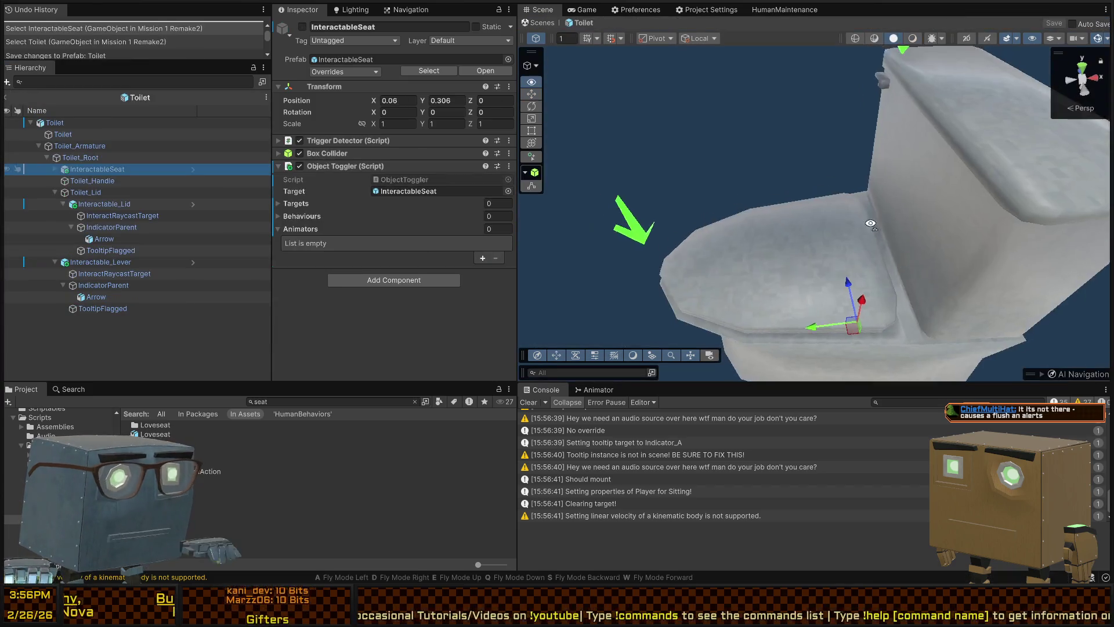
- Inspect Toilet_Lid and Interactable_Lid, then set InteractableSeat active
drag(888, 180, 824, 174)
click(86, 192)
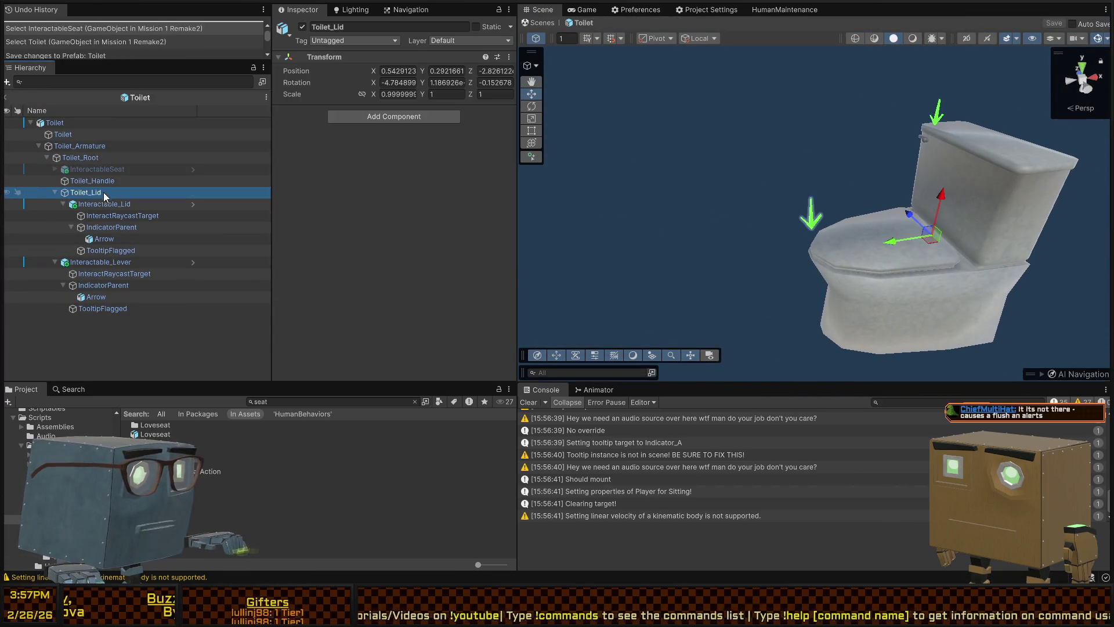
click(105, 204)
scroll(820, 204, up, 5)
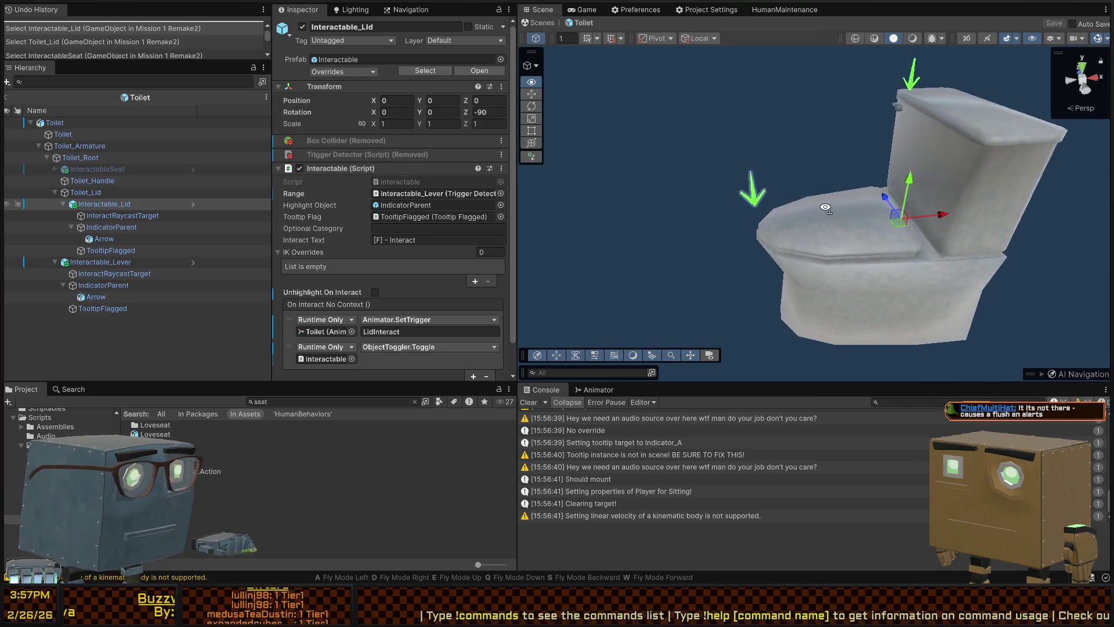
click(106, 207)
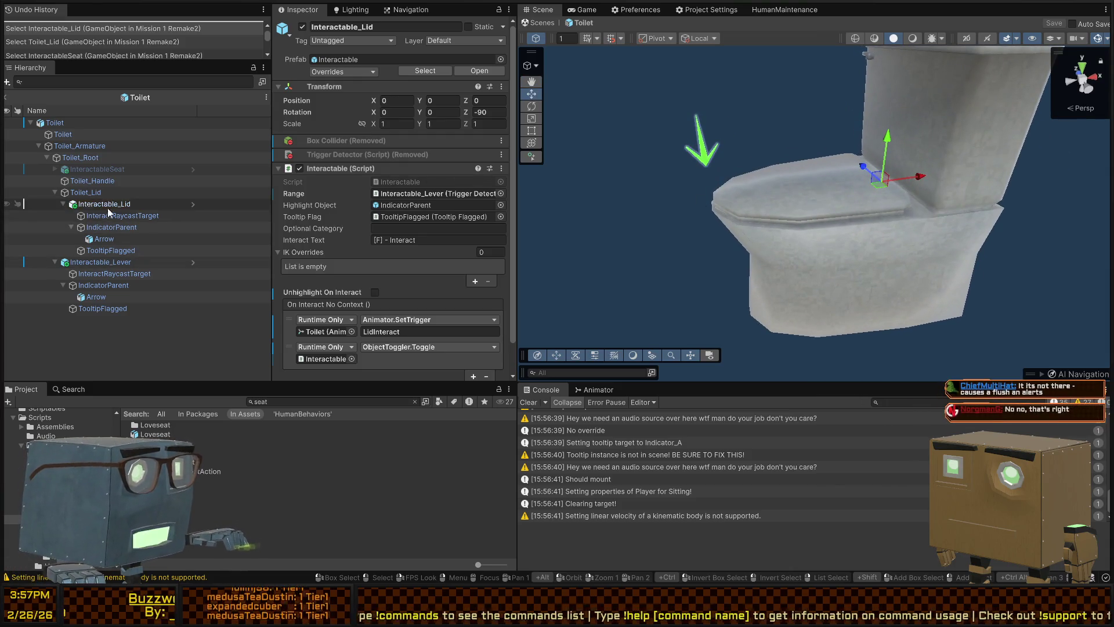
click(112, 173)
key(alt+shift+a)
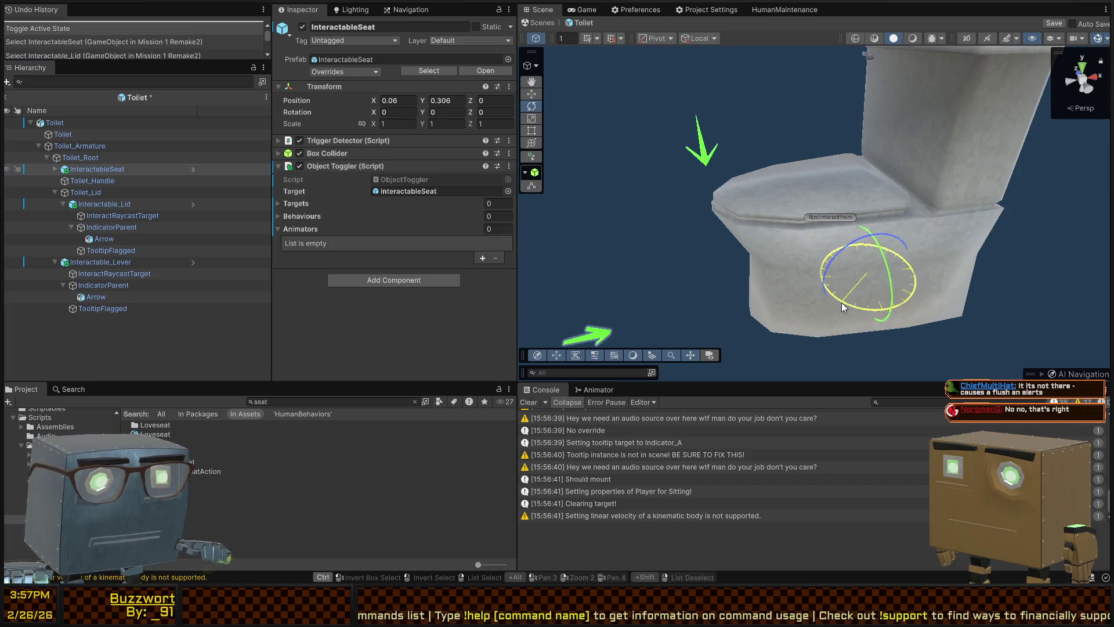
- Rotate the InteractableSeat trigger to -90 degrees after undoing trial rotations
drag(843, 308, 803, 252)
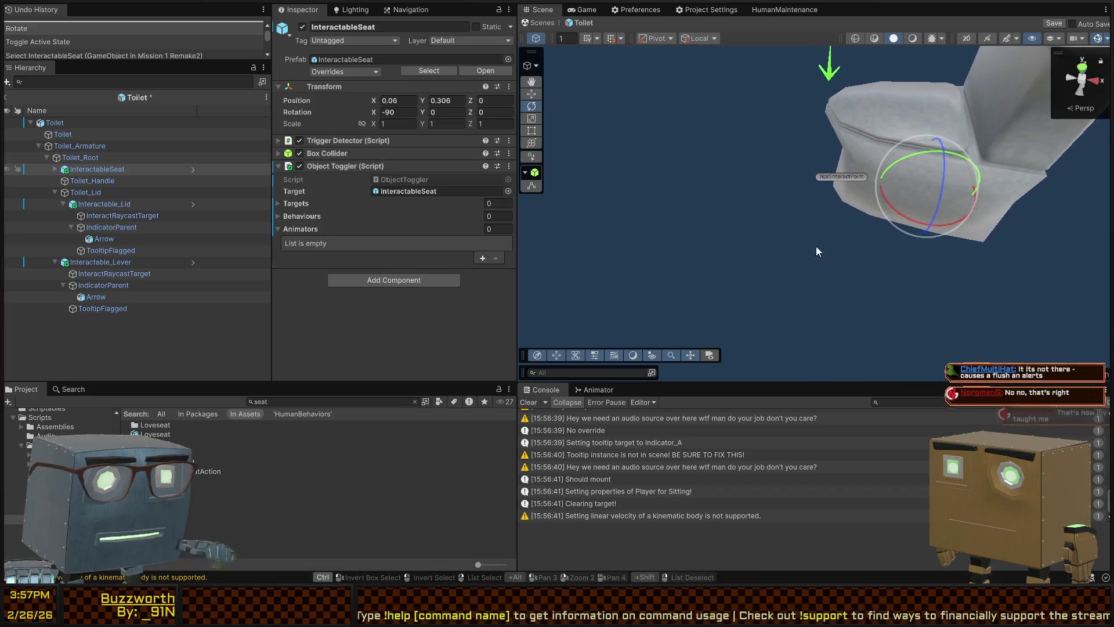
key(ctrl+z)
drag(908, 157, 1044, 141)
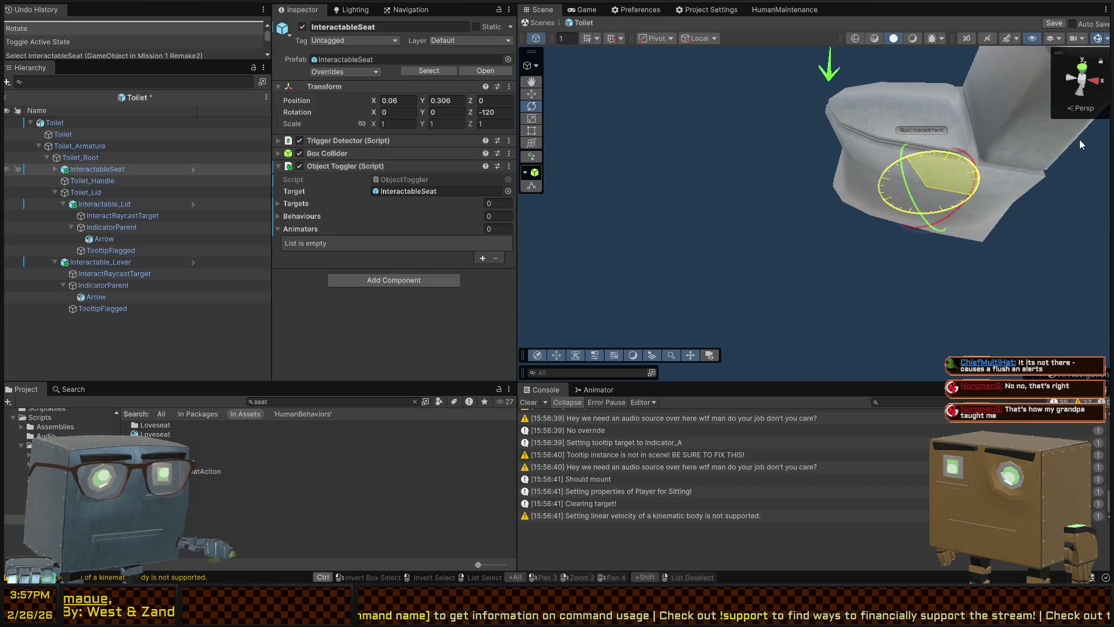
drag(882, 186, 828, 166)
key(ctrl+z)
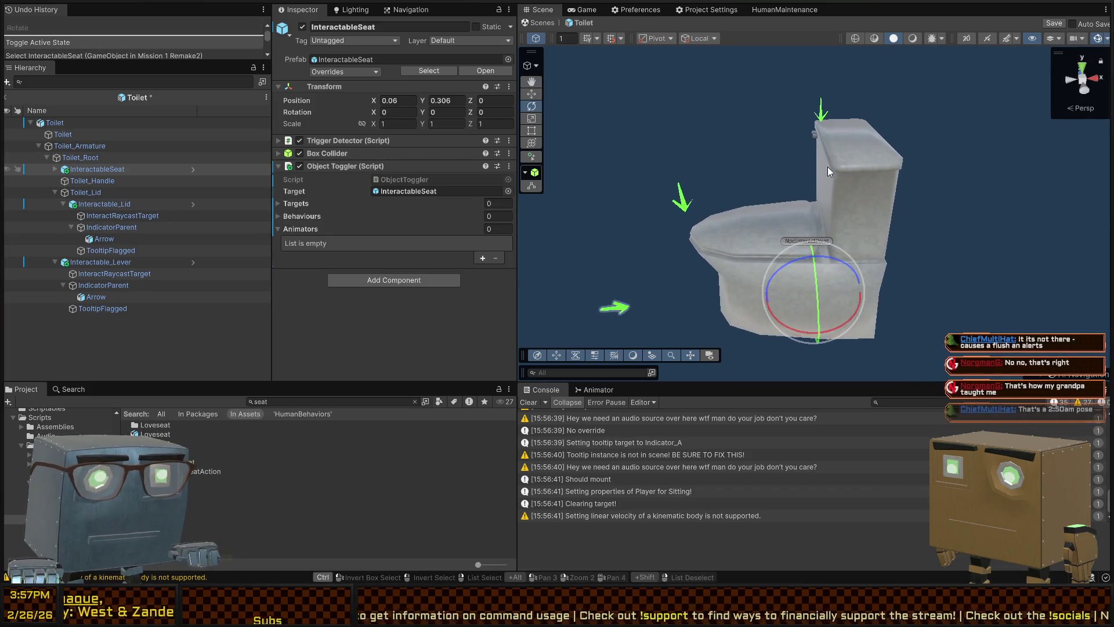
drag(789, 273, 805, 258)
drag(912, 234, 915, 229)
mouse_move(753, 187)
mouse_down()
mouse_move(785, 290)
mouse_move(896, 283)
mouse_up()
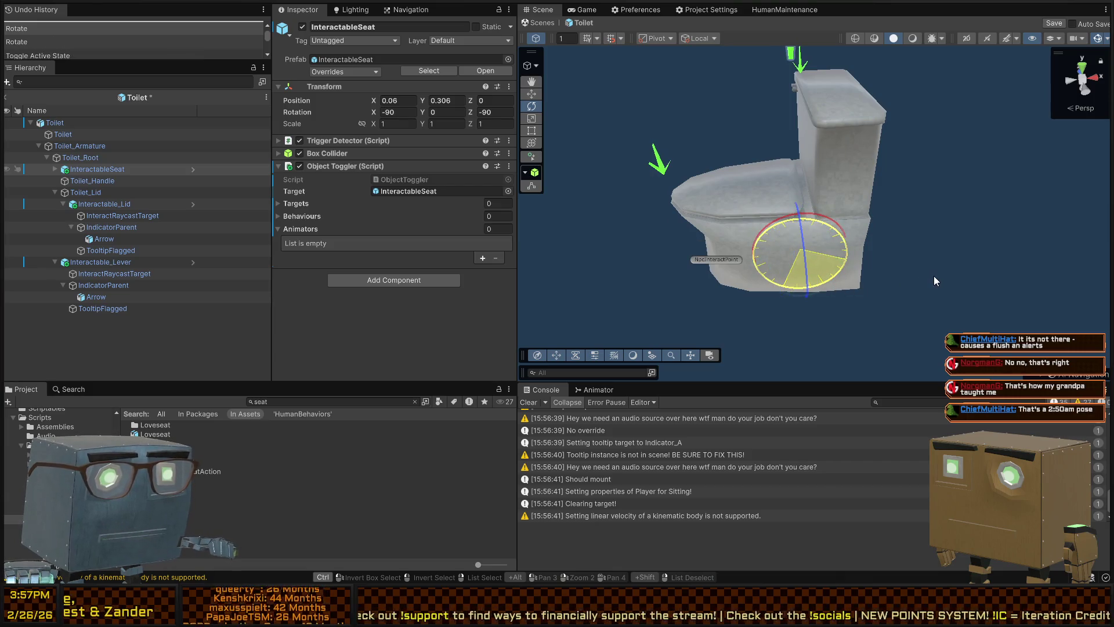
- Raise InteractableSeat to seat height at Y 0.615, Z 0.027
key(w)
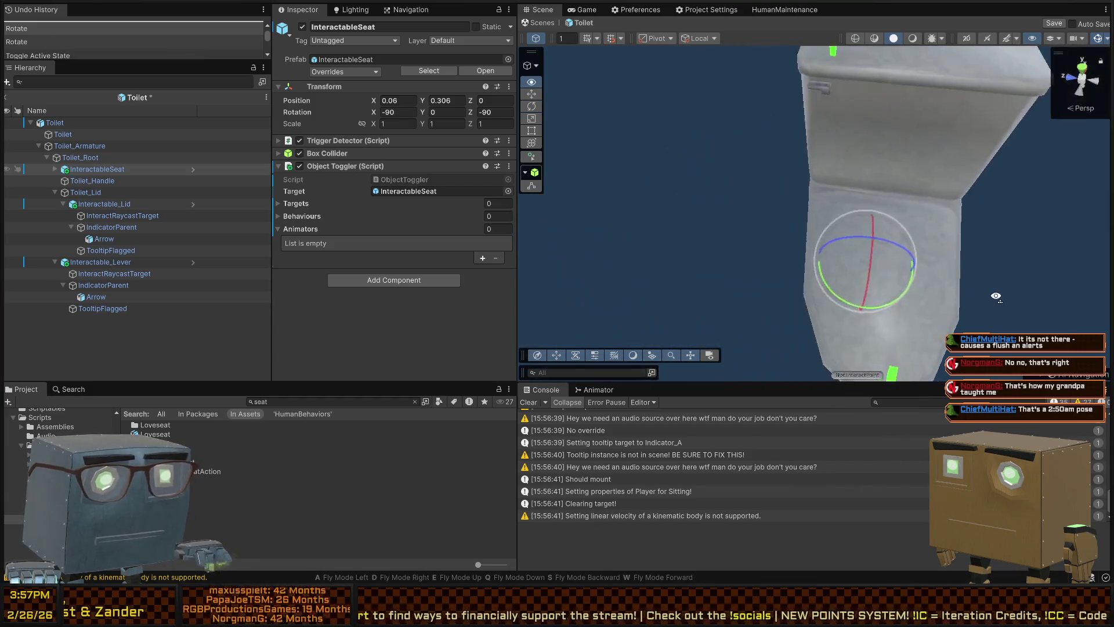
key(s)
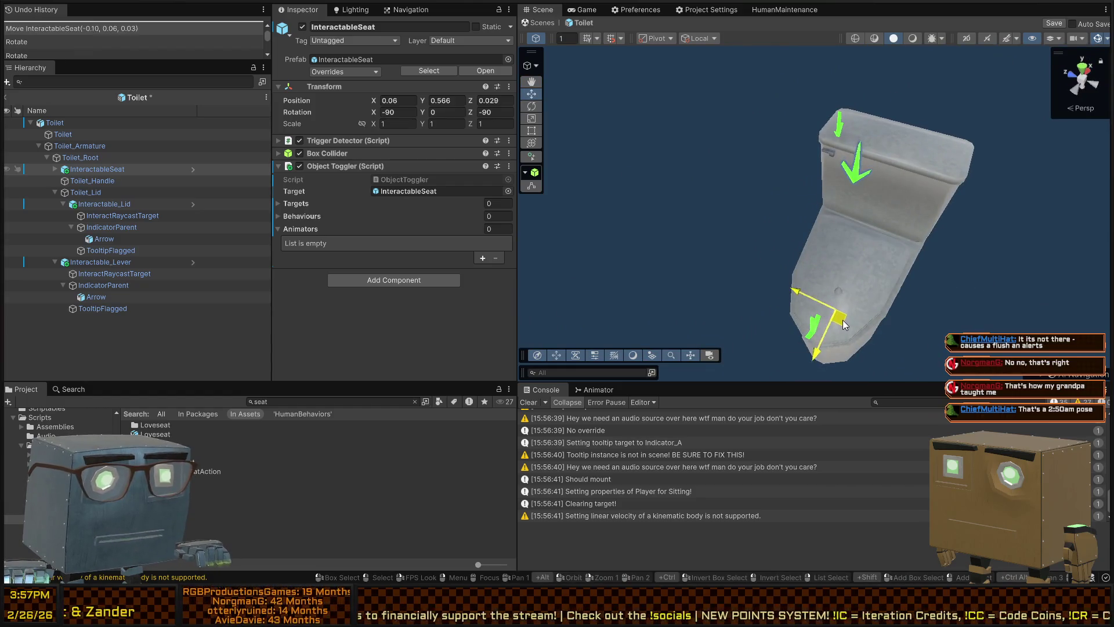
drag(844, 325, 838, 313)
key(d)
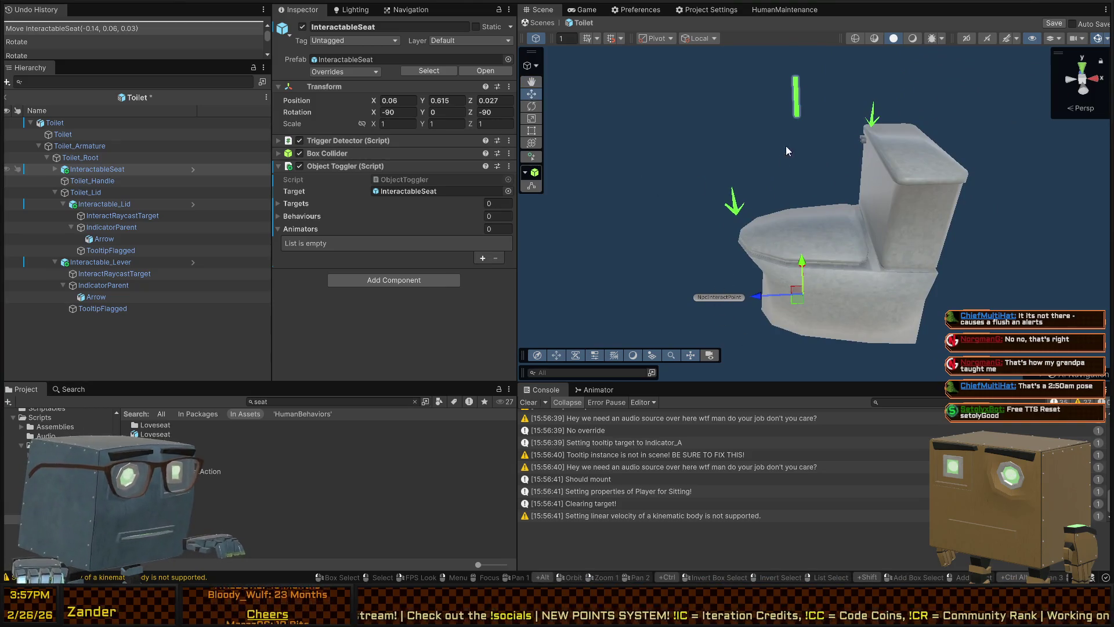
click(797, 99)
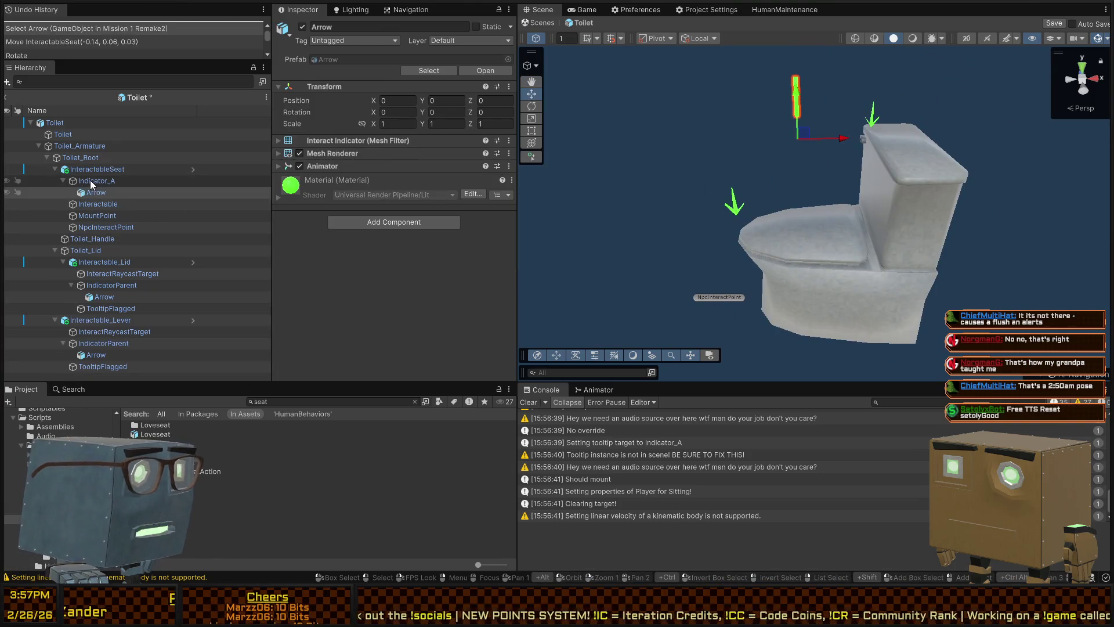
- Lower Indicator_A onto the seat at Y 0.463, then save and return to Mission 1 Remake2
click(792, 124)
drag(797, 110, 800, 197)
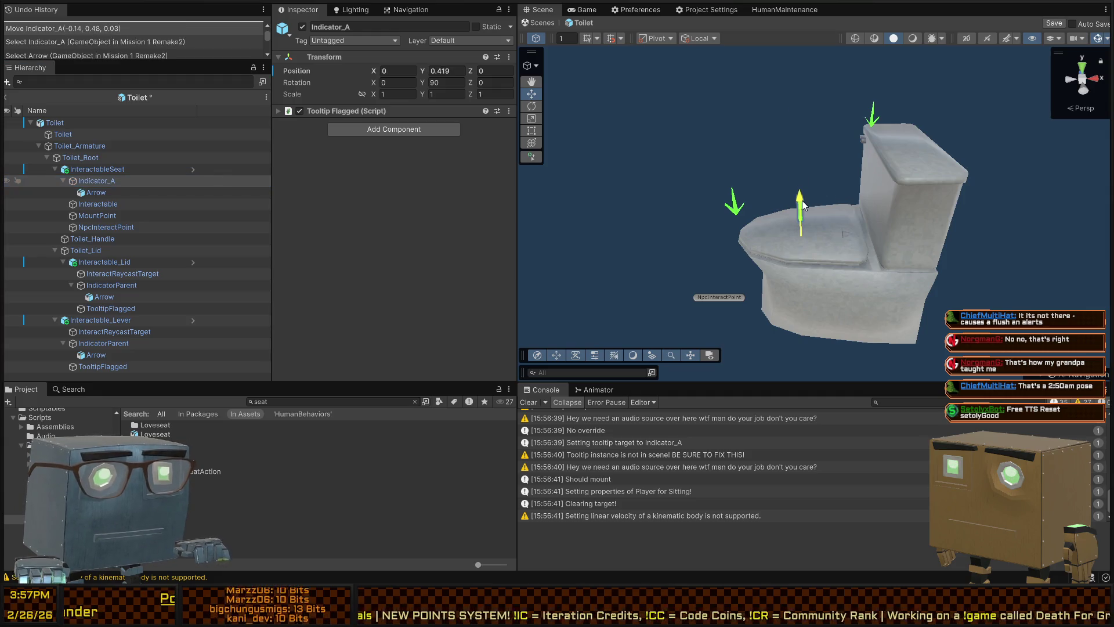
key(d)
key(q)
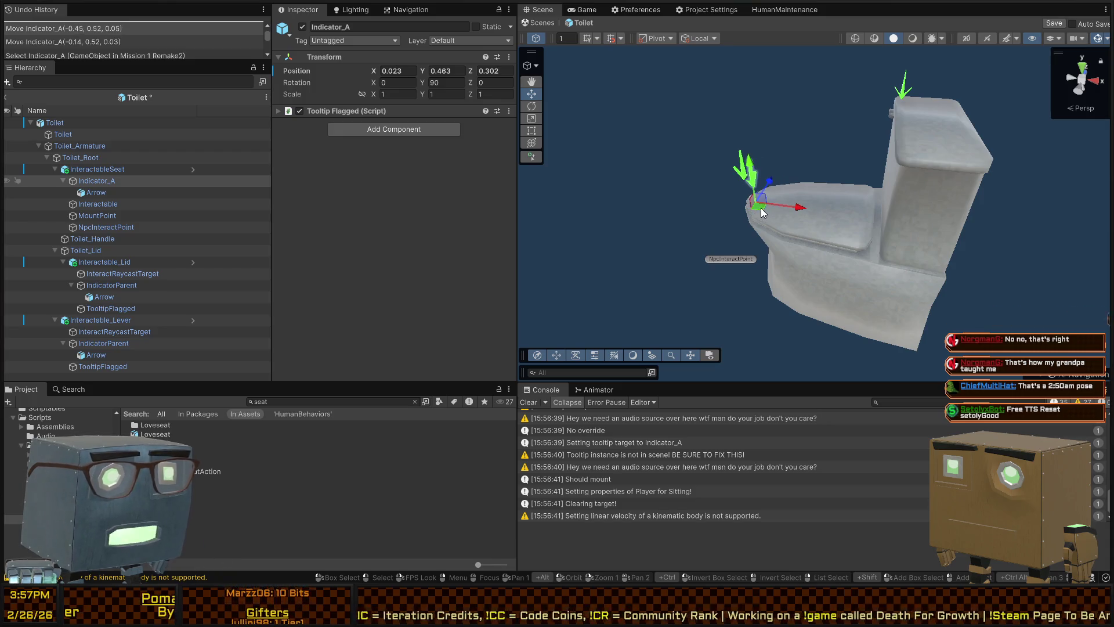
click(544, 23)
mouse_move(821, 199)
mouse_down()
mouse_move(869, 262)
mouse_move(824, 261)
mouse_up()
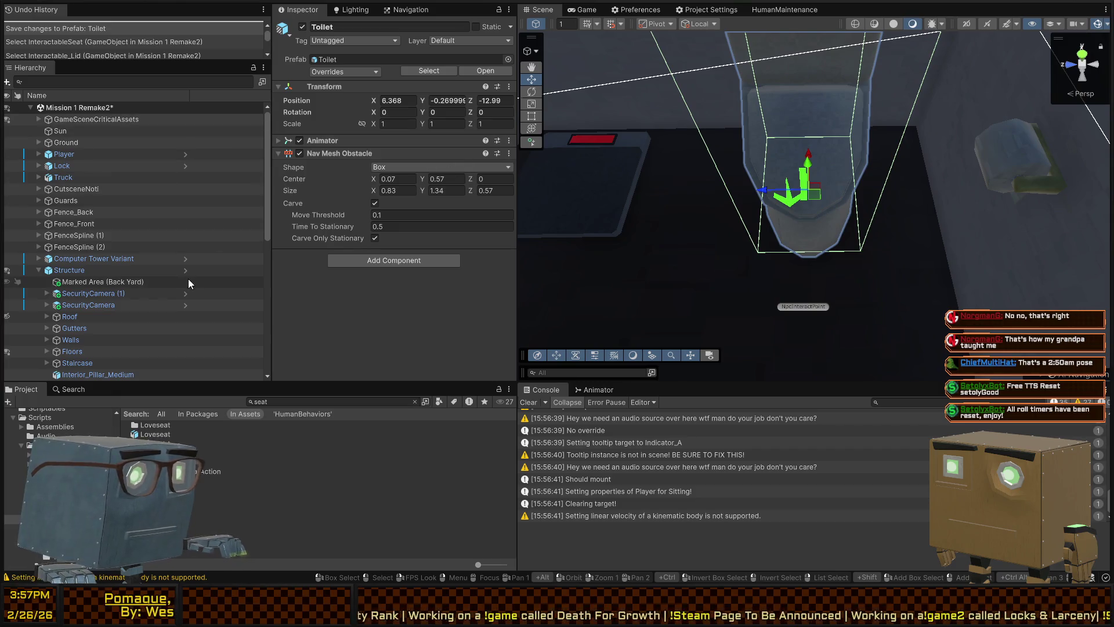
- Select the toilet in the scene and reopen the Toilet prefab
scroll(189, 281, down, 3)
click(811, 240)
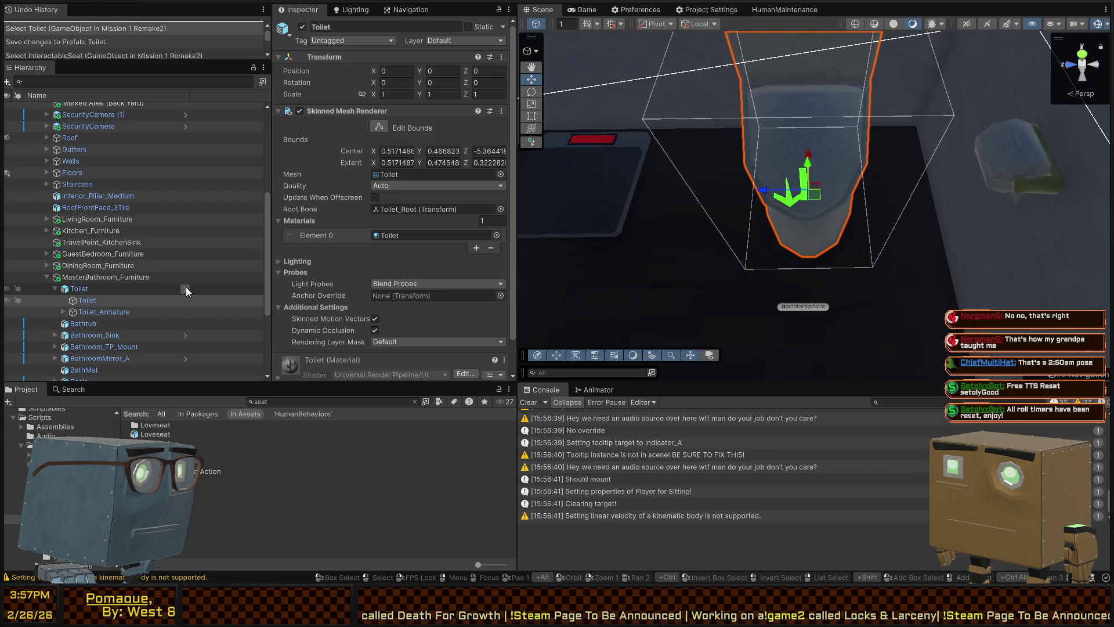
click(186, 289)
mouse_move(928, 232)
mouse_down()
mouse_move(1001, 241)
mouse_move(29, 235)
mouse_move(5, 74)
mouse_up()
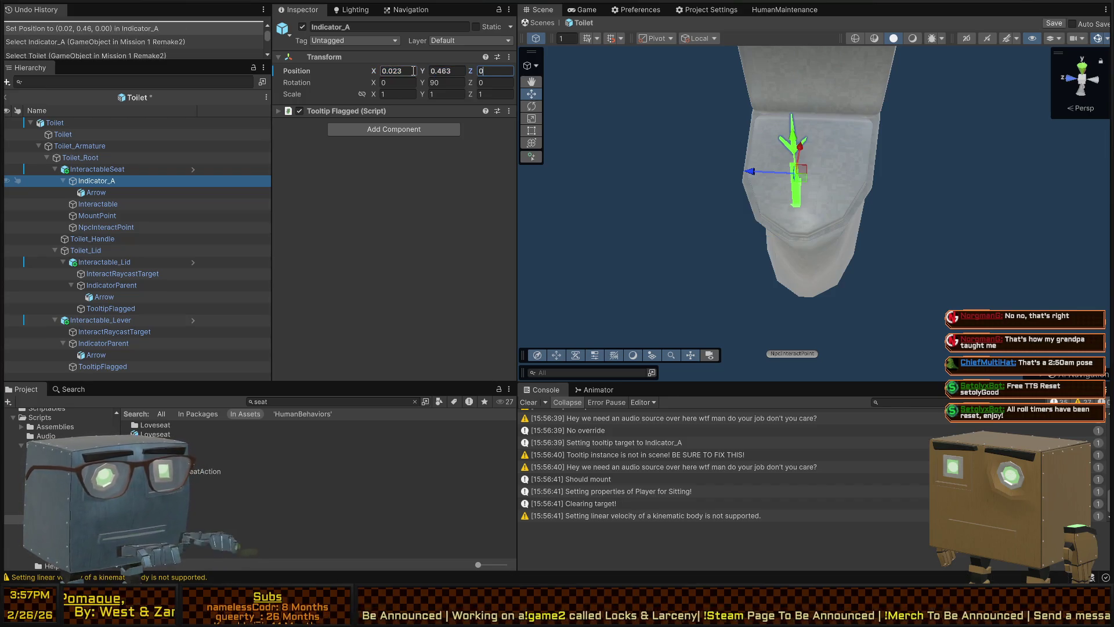
- Set Indicator_A's X position to 0 and raise it to hover above the seat
key(ctrl+z)
click(413, 71)
text(0)
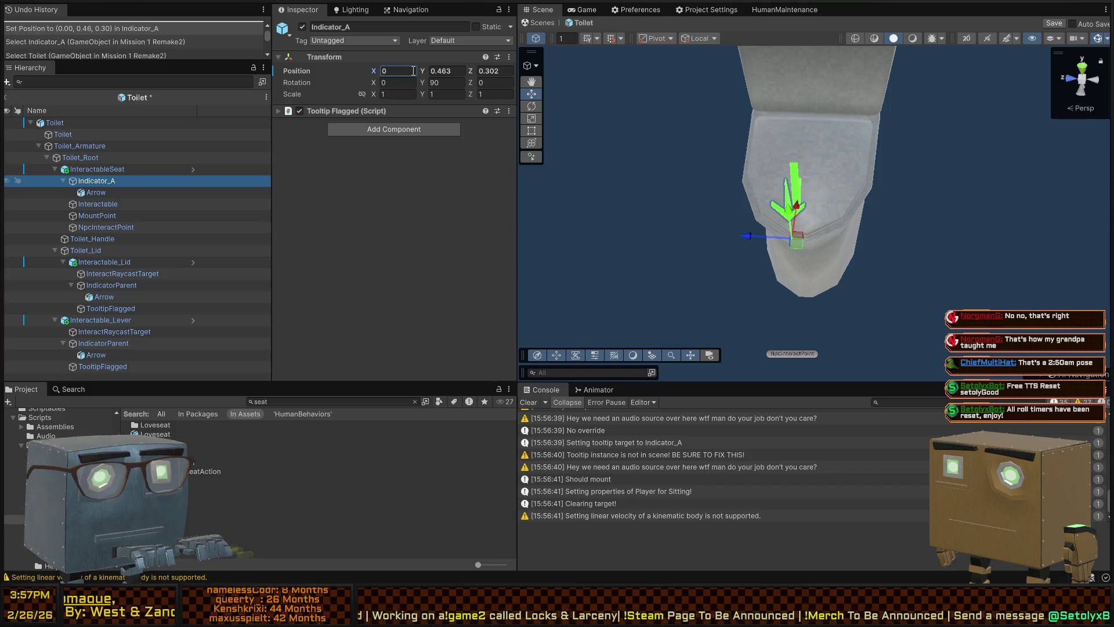
mouse_move(839, 183)
mouse_down()
mouse_move(890, 174)
mouse_move(861, 184)
mouse_move(872, 127)
mouse_move(861, 77)
mouse_up()
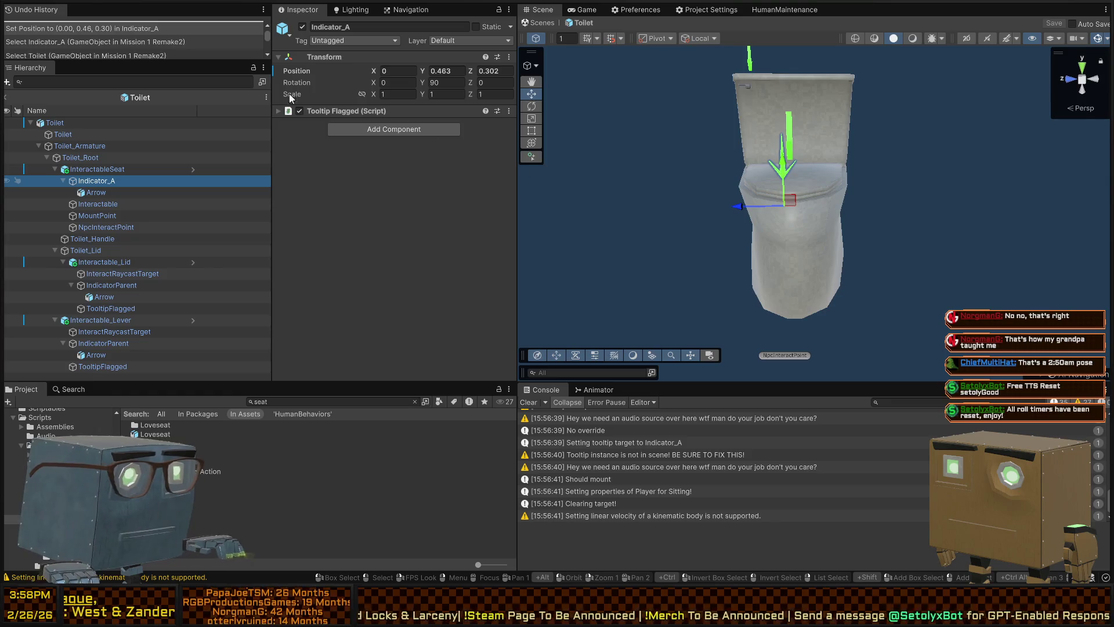
click(97, 193)
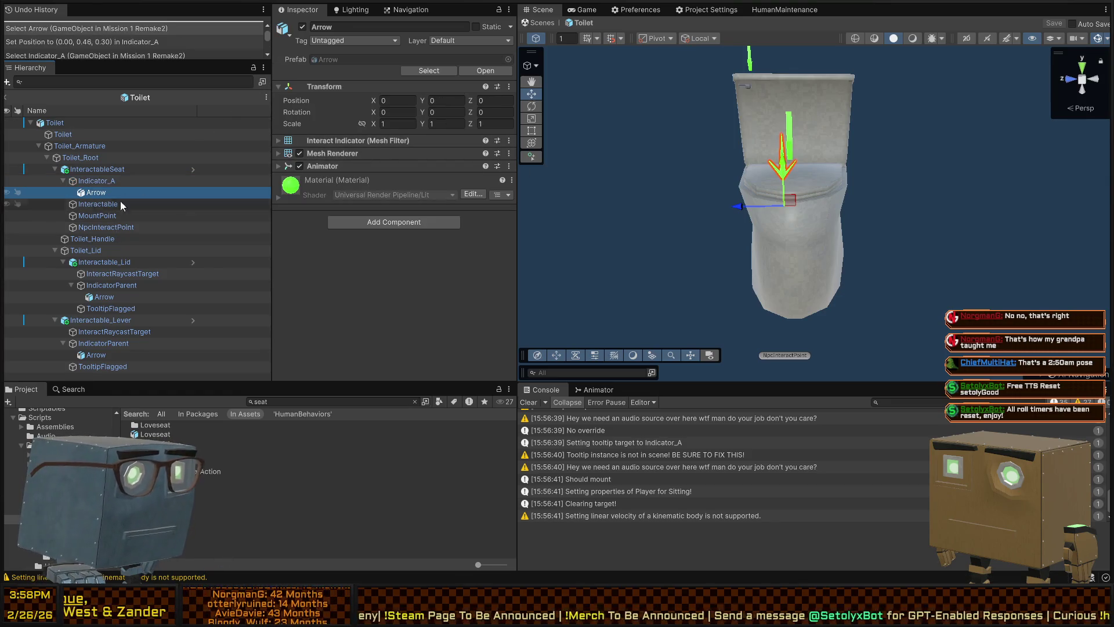
click(99, 182)
scroll(861, 245, up, 5)
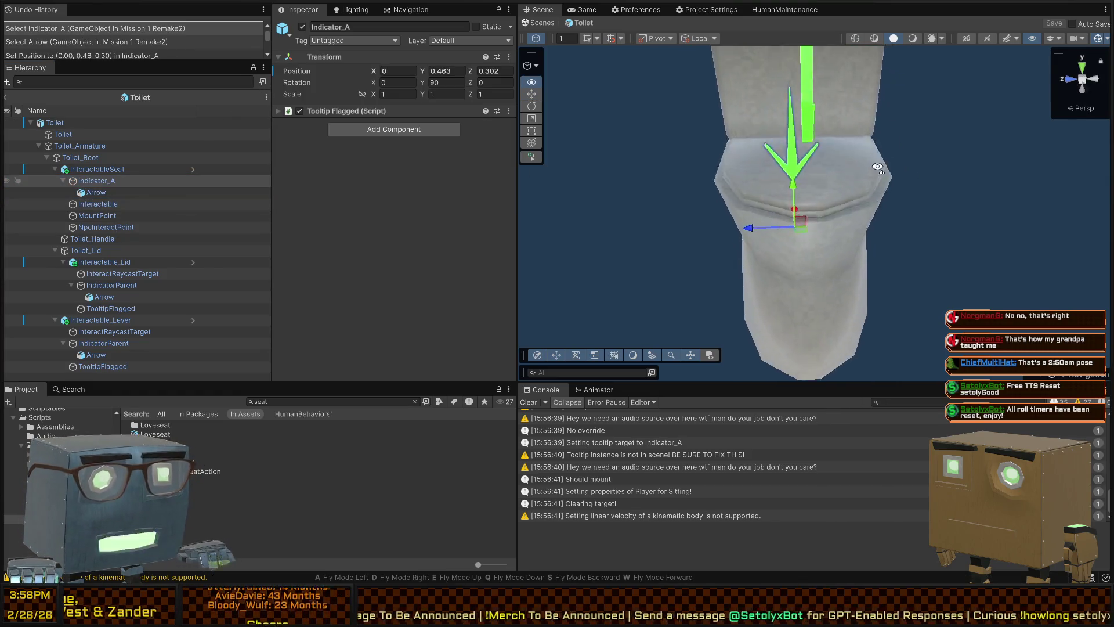
mouse_move(790, 268)
mouse_down()
mouse_move(805, 255)
mouse_move(790, 209)
mouse_move(754, 174)
mouse_move(635, 185)
mouse_move(600, 220)
mouse_move(667, 107)
mouse_move(794, 154)
mouse_move(790, 184)
mouse_up()
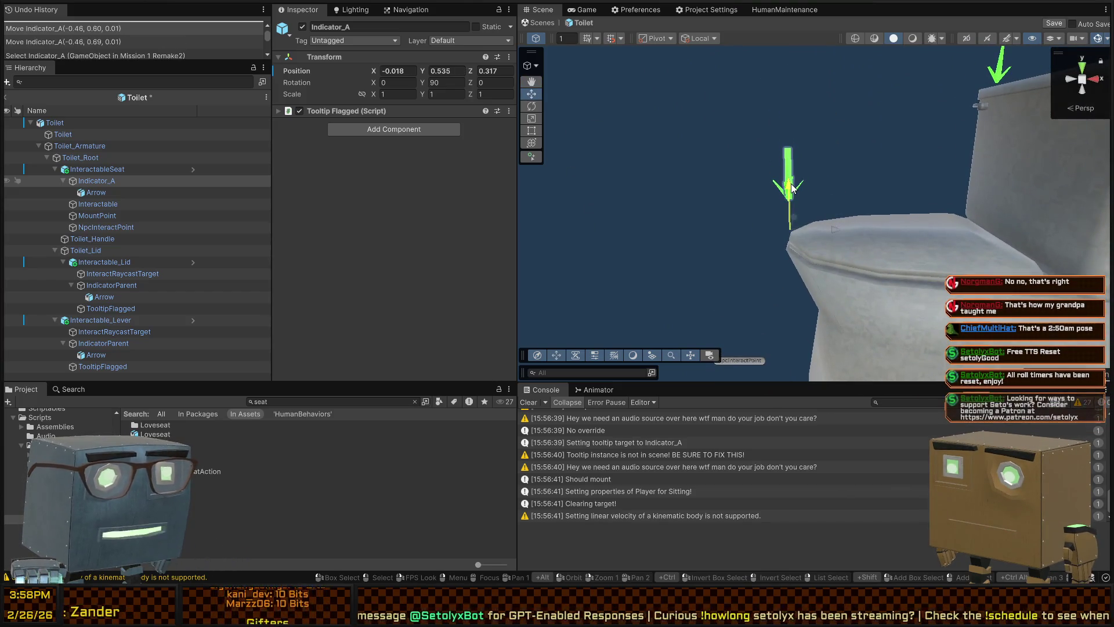
click(837, 231)
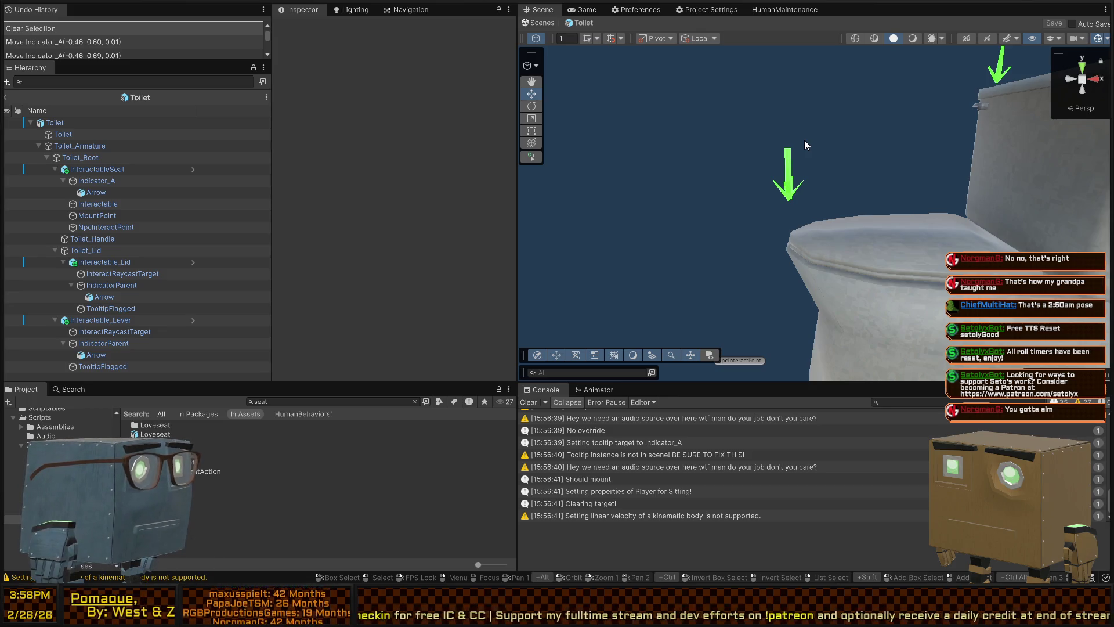
- Exit Prefab Mode back to Mission 1 Remake2 and start Play mode
mouse_move(809, 117)
mouse_down()
mouse_move(739, 166)
mouse_move(755, 120)
mouse_up()
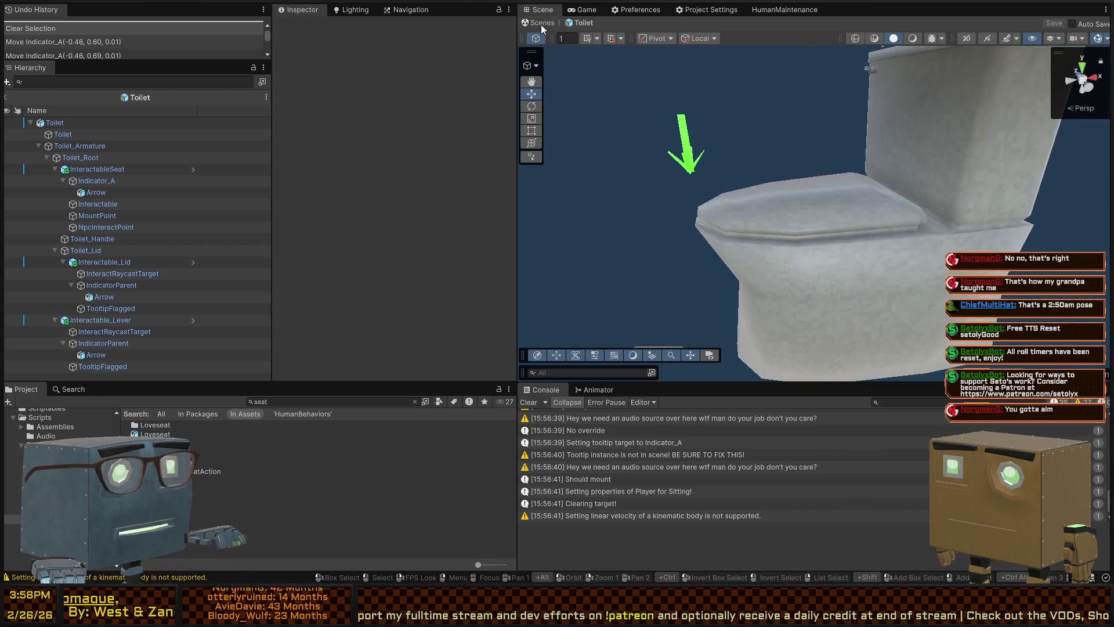
click(541, 23)
mouse_move(772, 156)
mouse_down()
mouse_move(790, 145)
mouse_move(775, 136)
mouse_up()
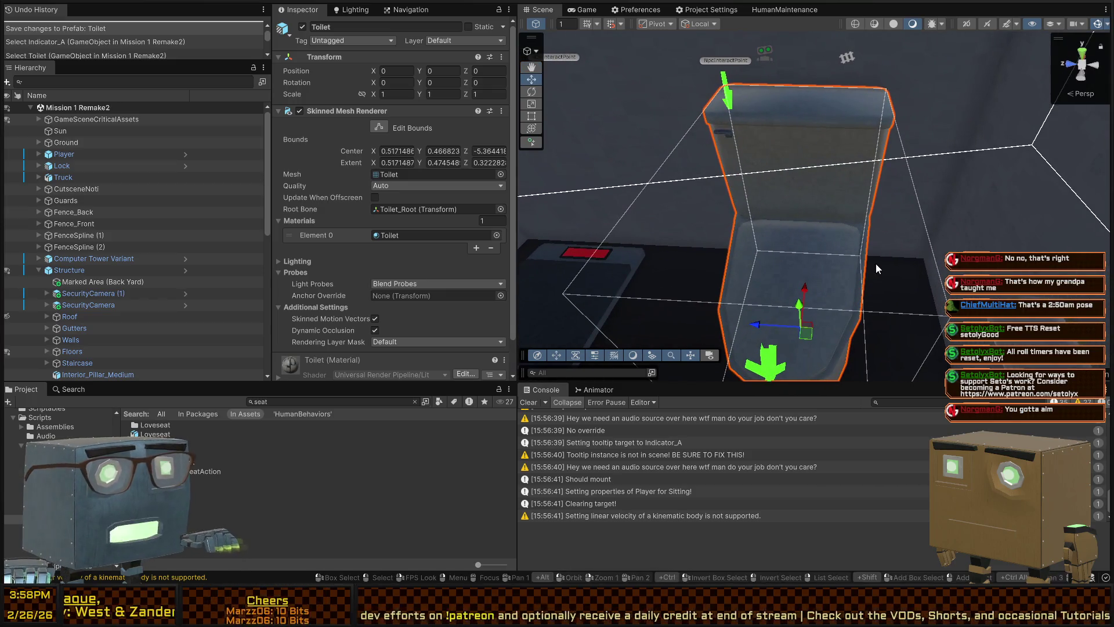
key(ctrl+p)
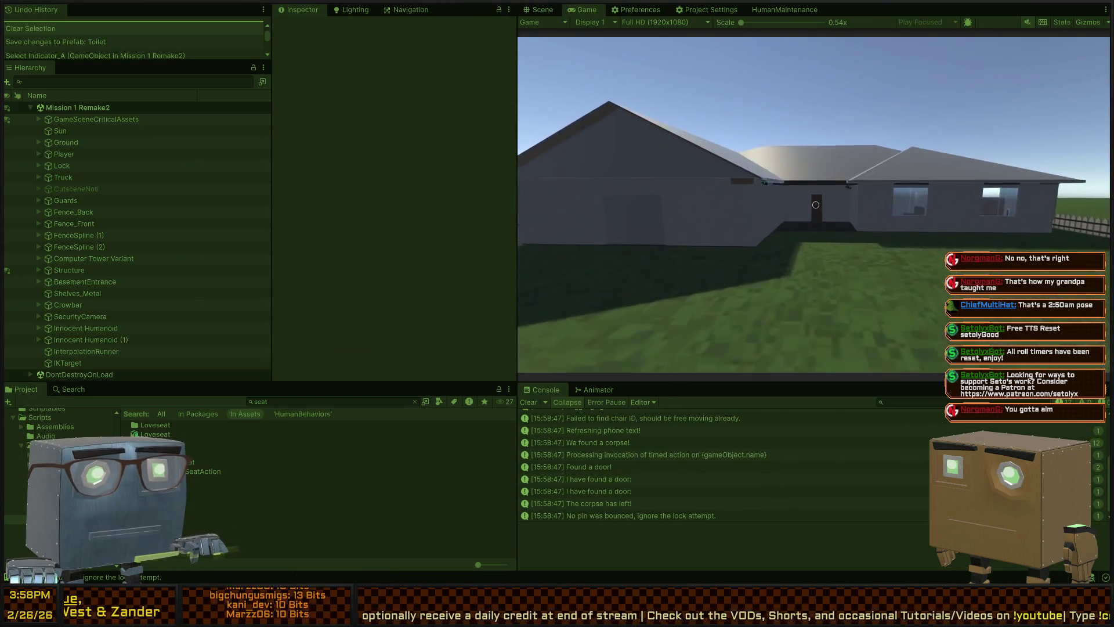
- Walk into the house, through the dark door, and across the lit room
key(w)
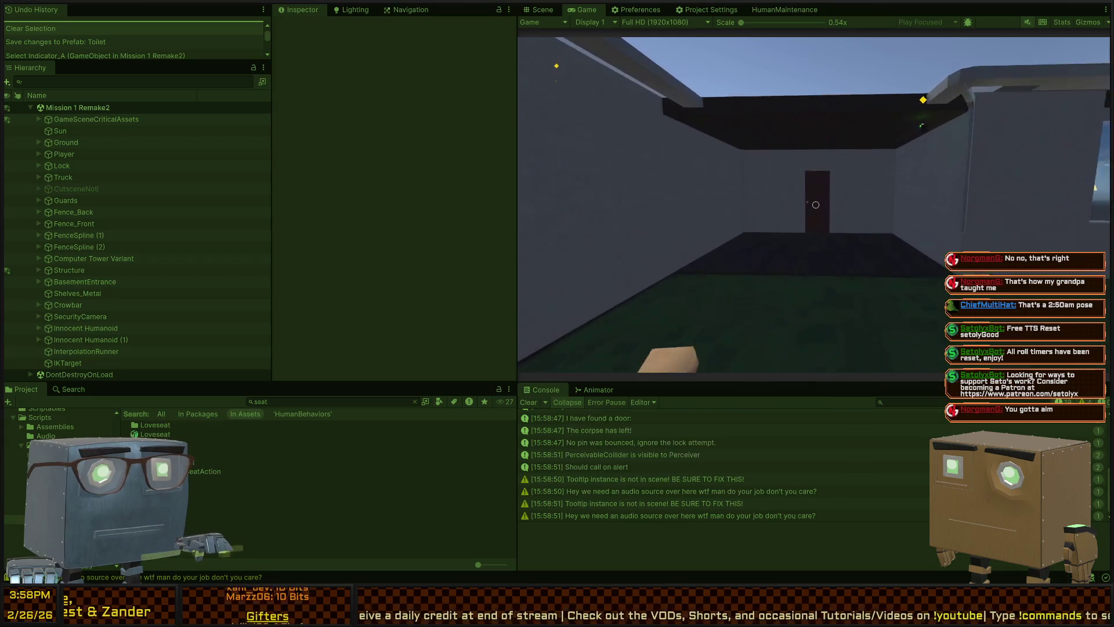
key(w)
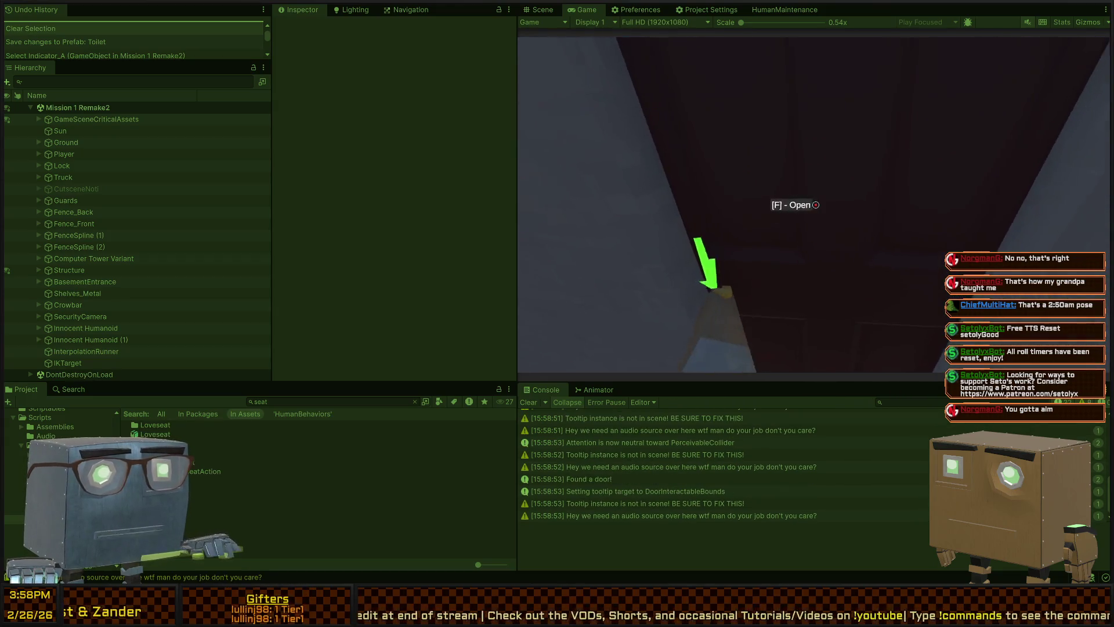
key(s)
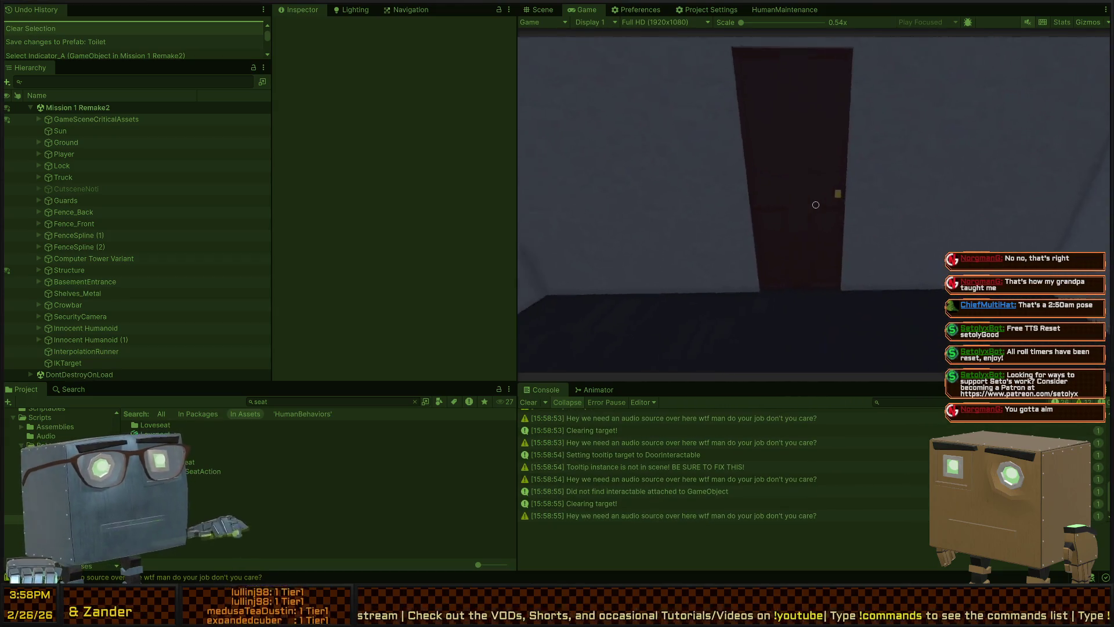
key(w)
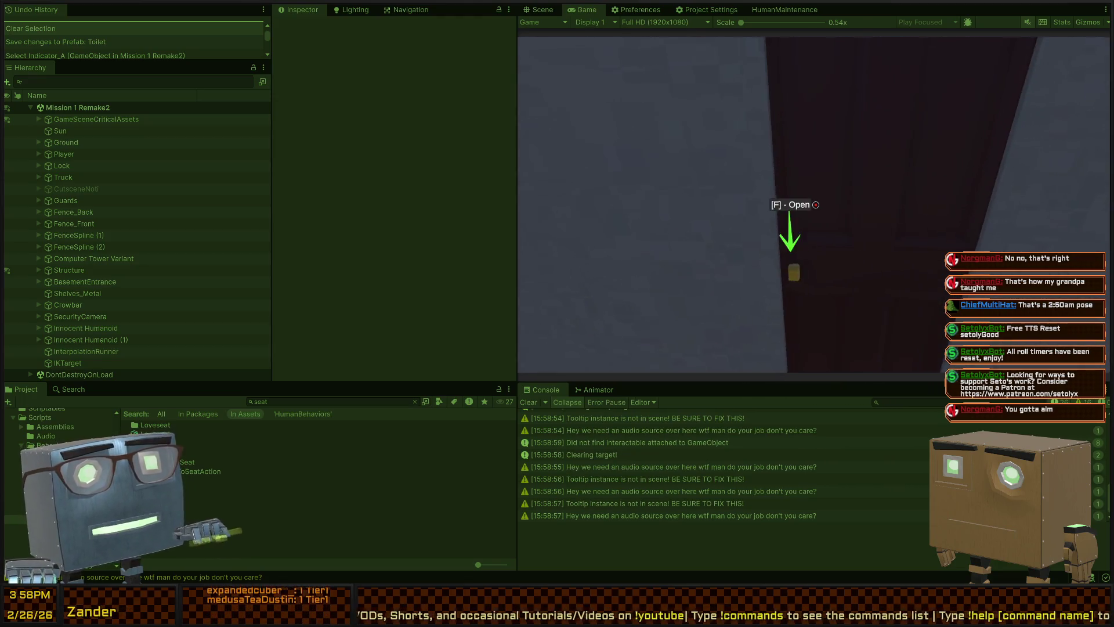
key(f)
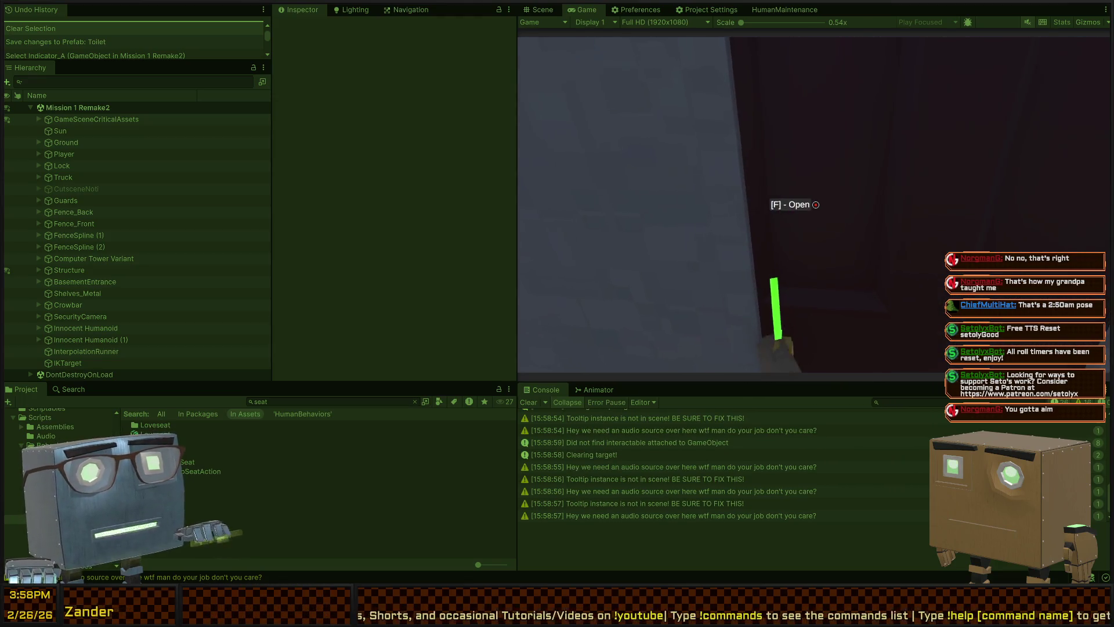
key(w)
key(w)
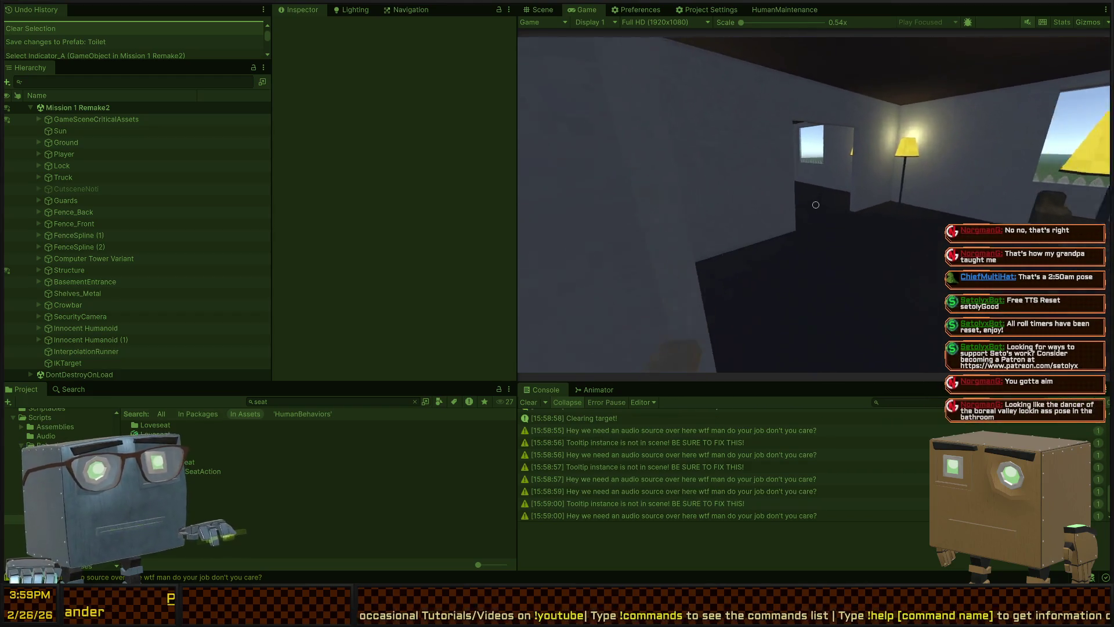
key(w)
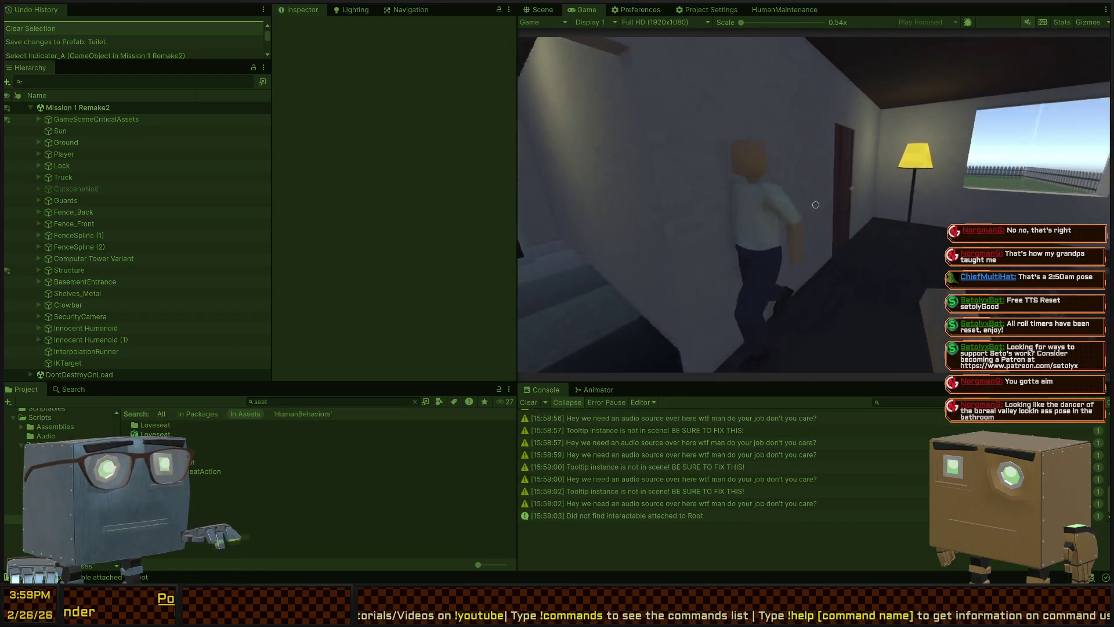
key(f)
key(w)
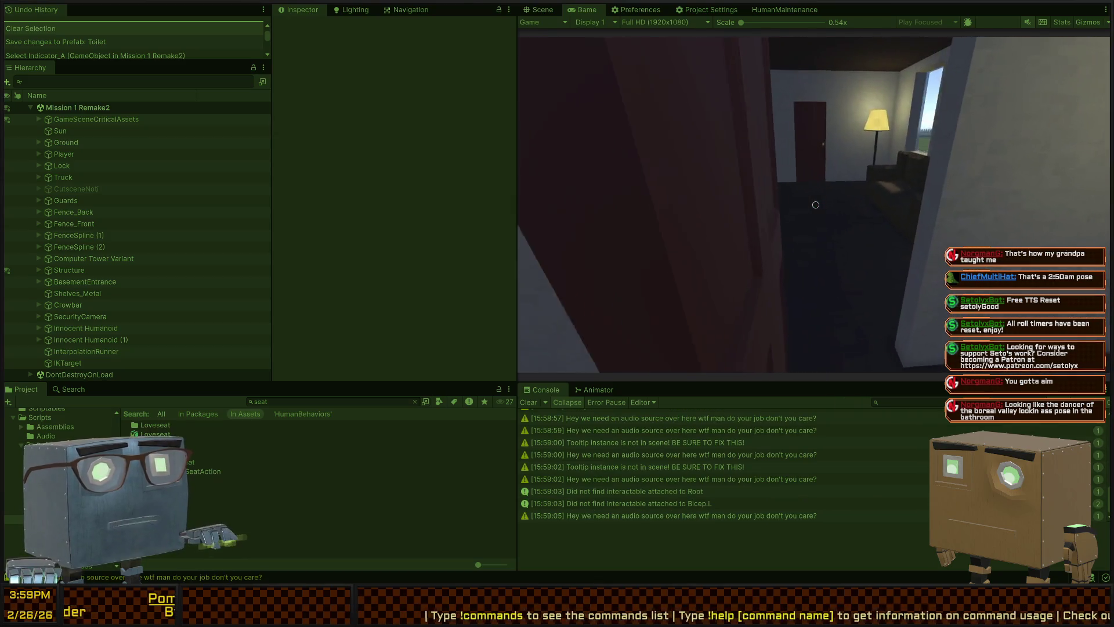
- Go down the hallway past the red door into the bathroom, facing the toilet
key(w)
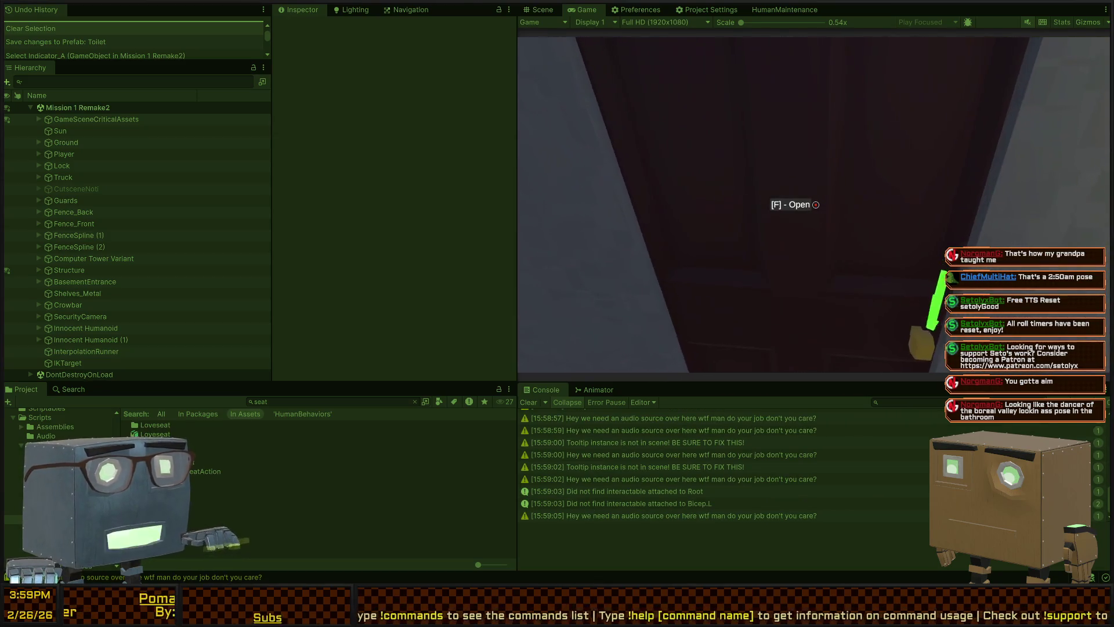
key(f)
key(w)
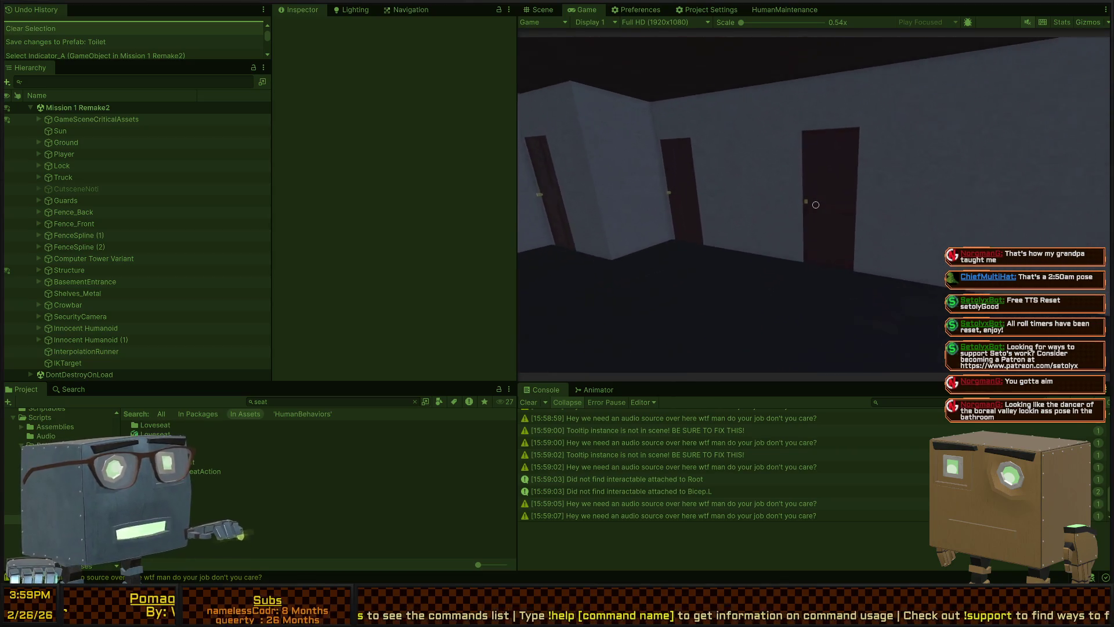
key(w)
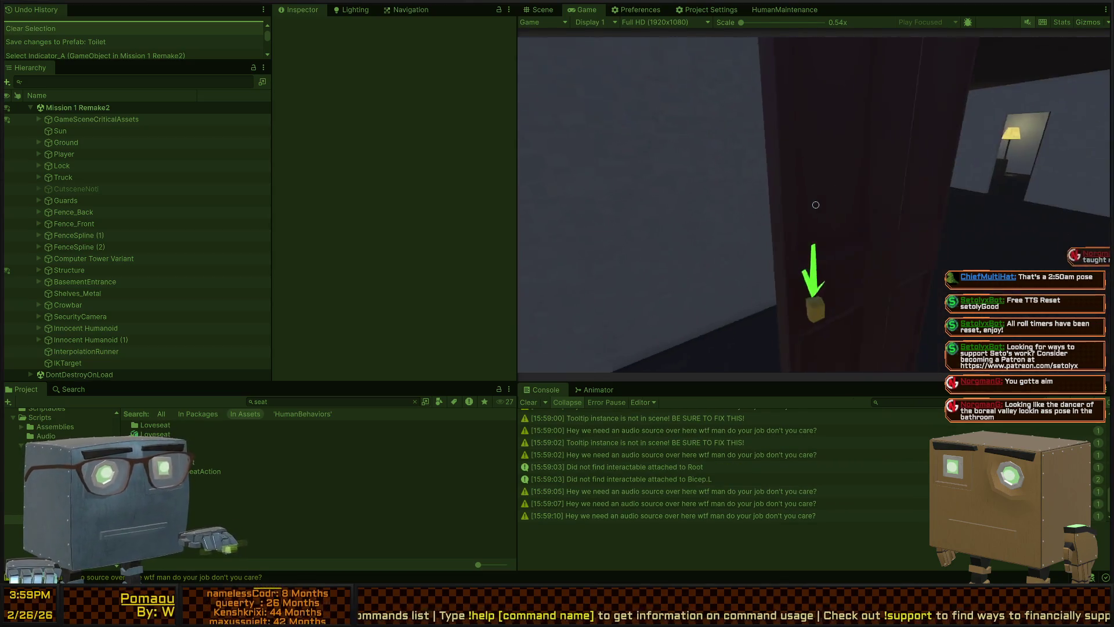
key(w)
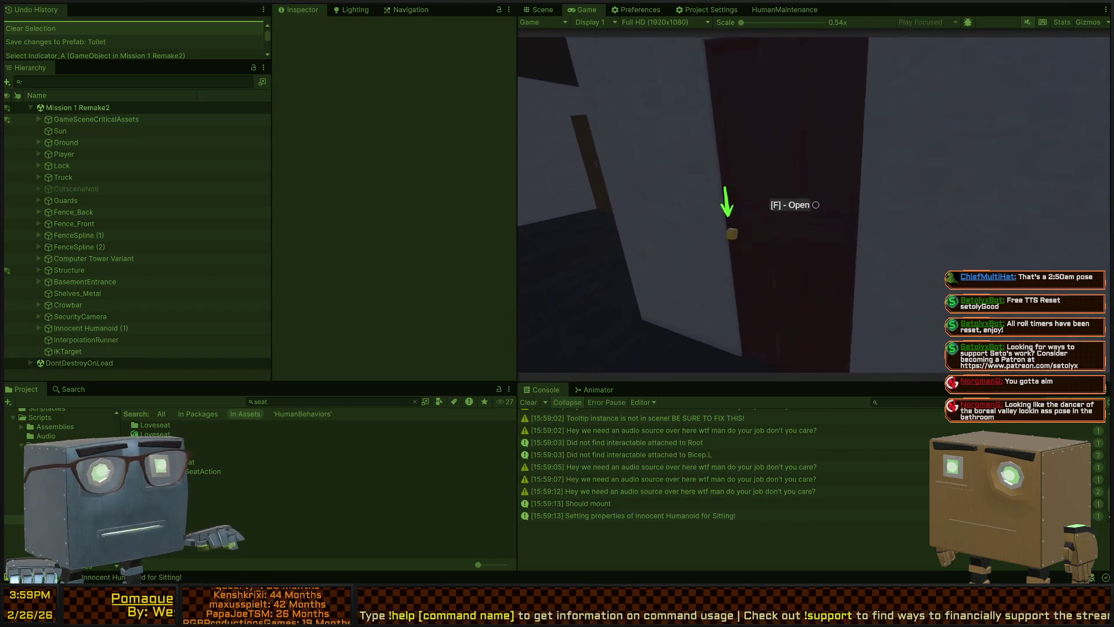
key(f)
key(w)
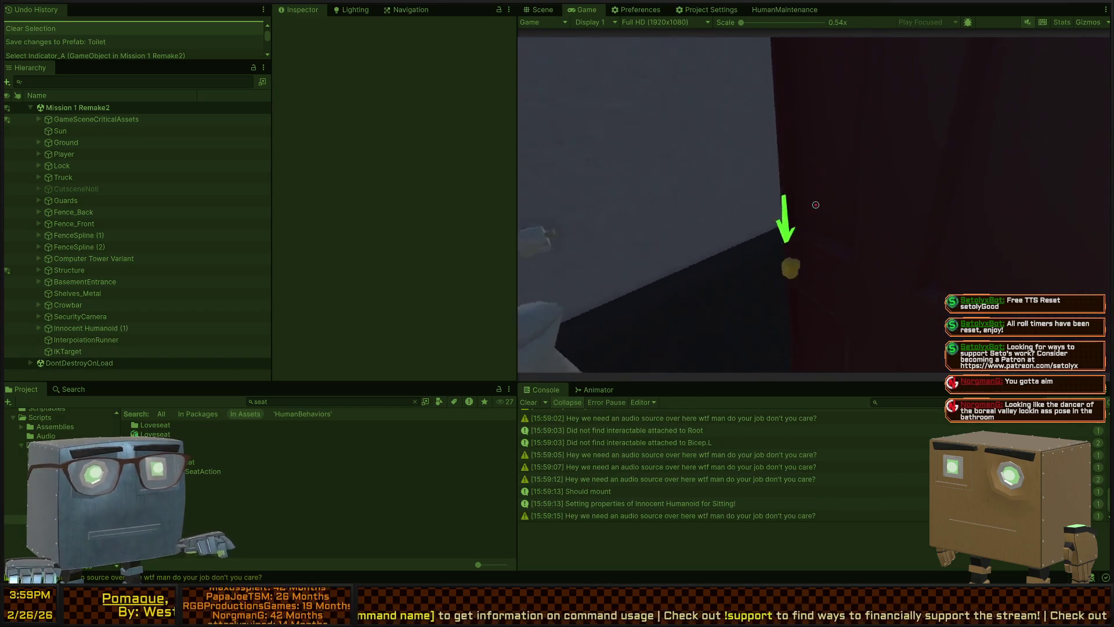
key(w)
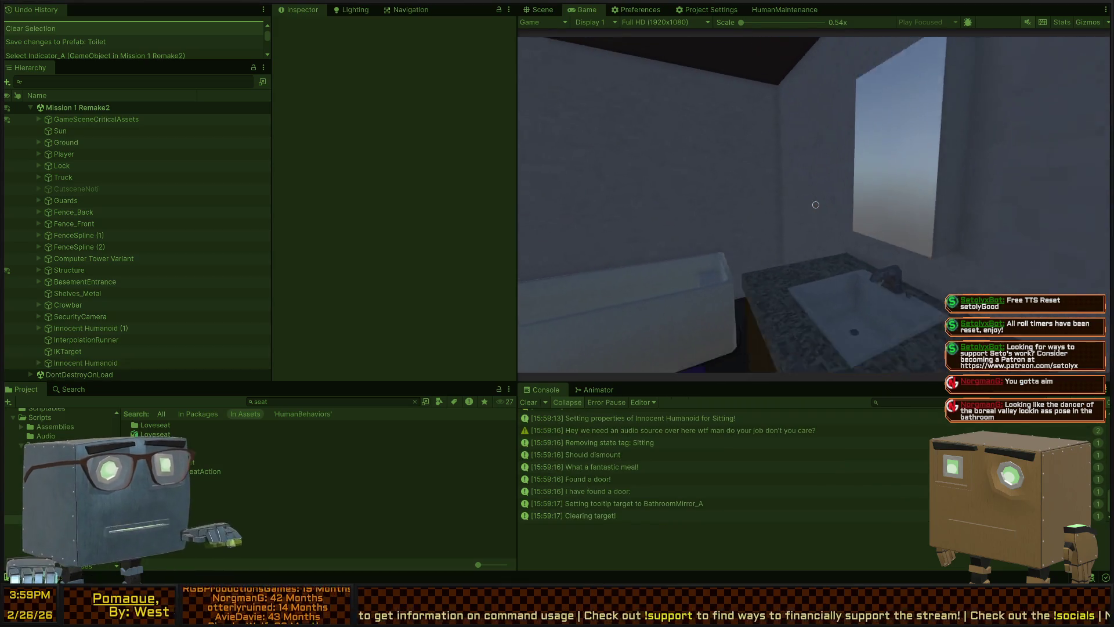
key(w)
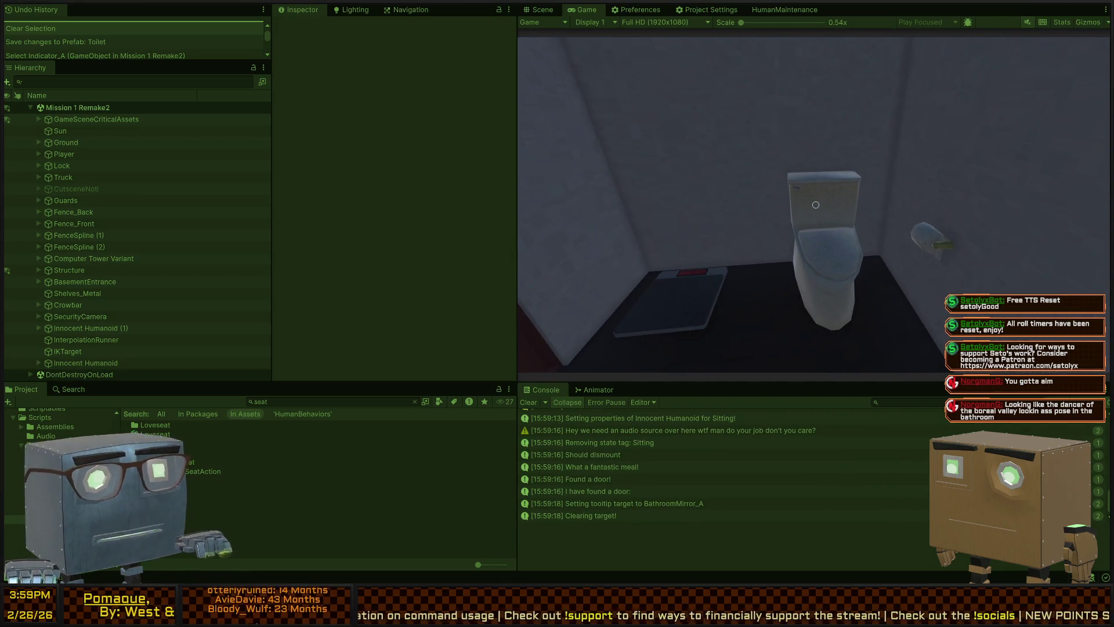
key(w)
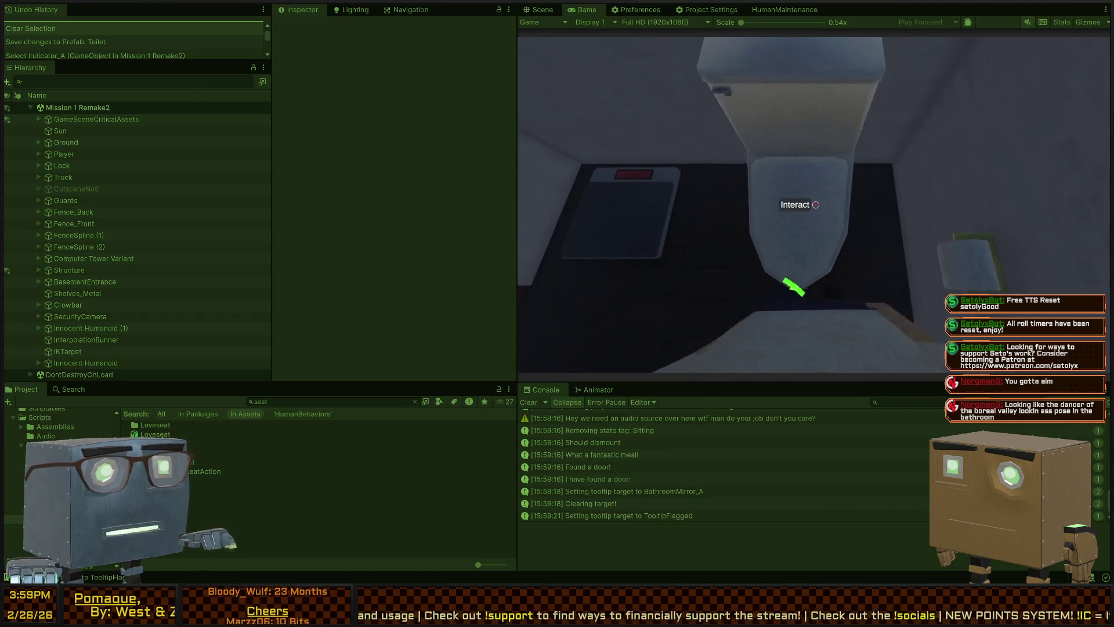
- Sit on the toilet, stand up, sit again, and view the seated player in Scene view
key(e)
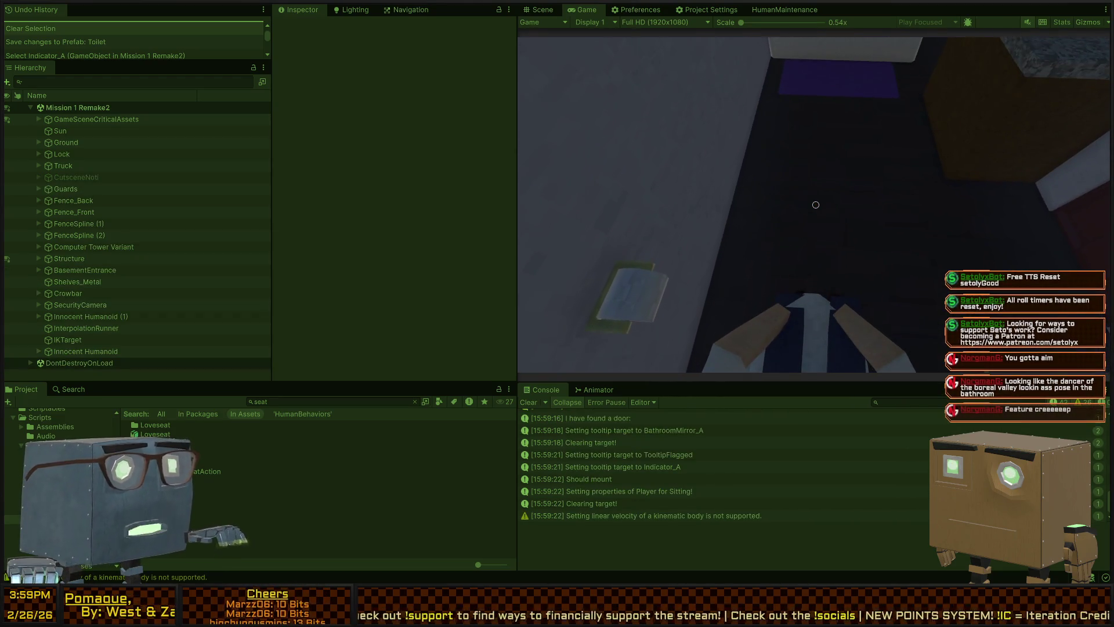
key(space)
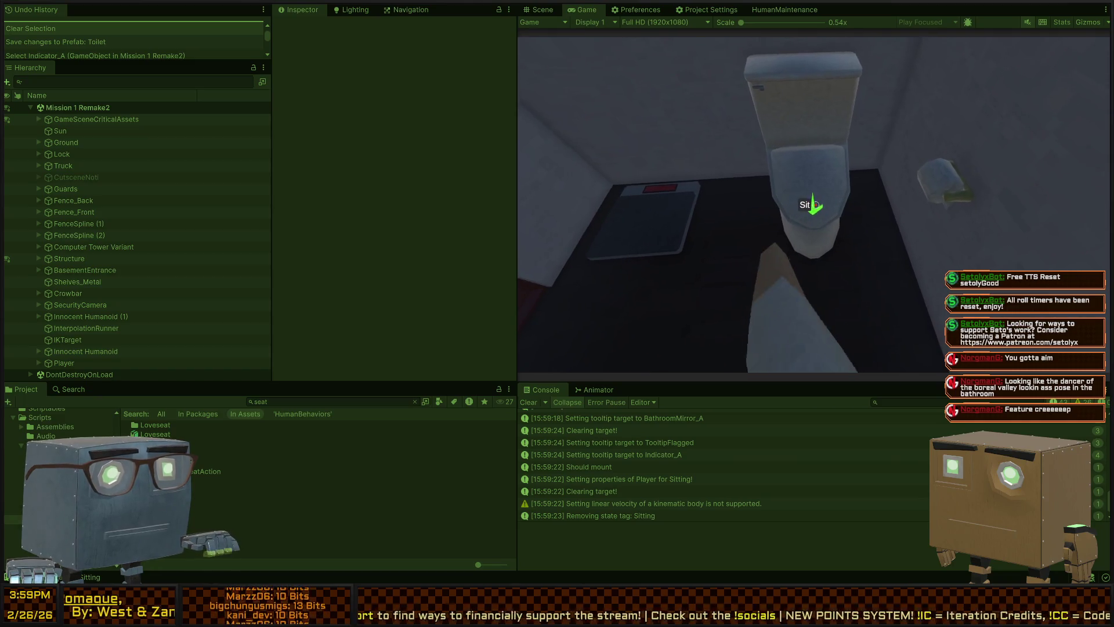
key(e)
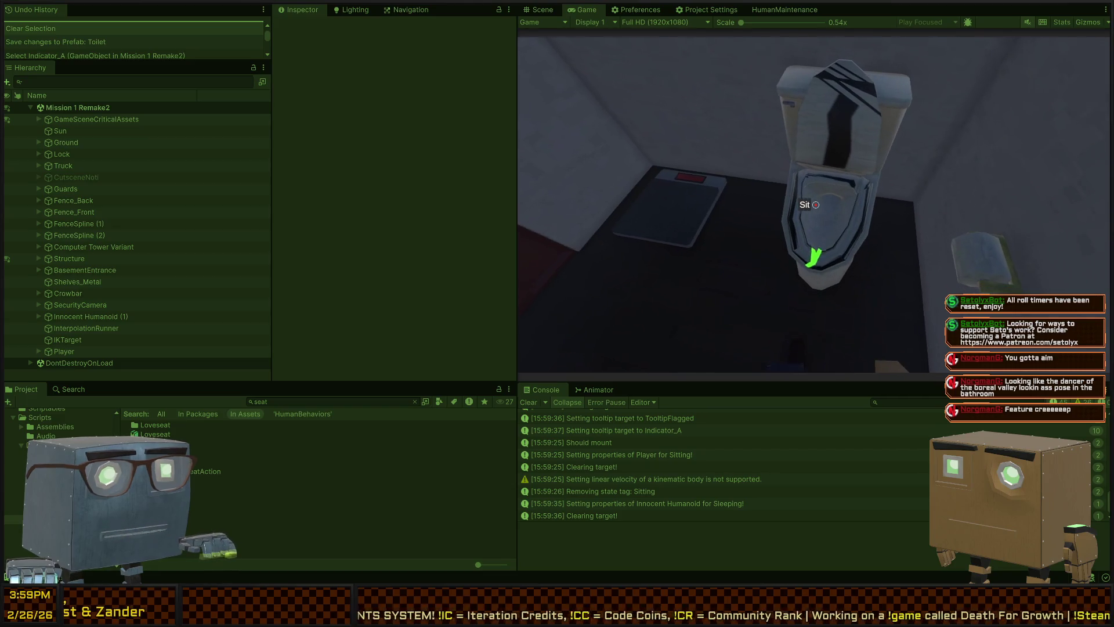
key(e)
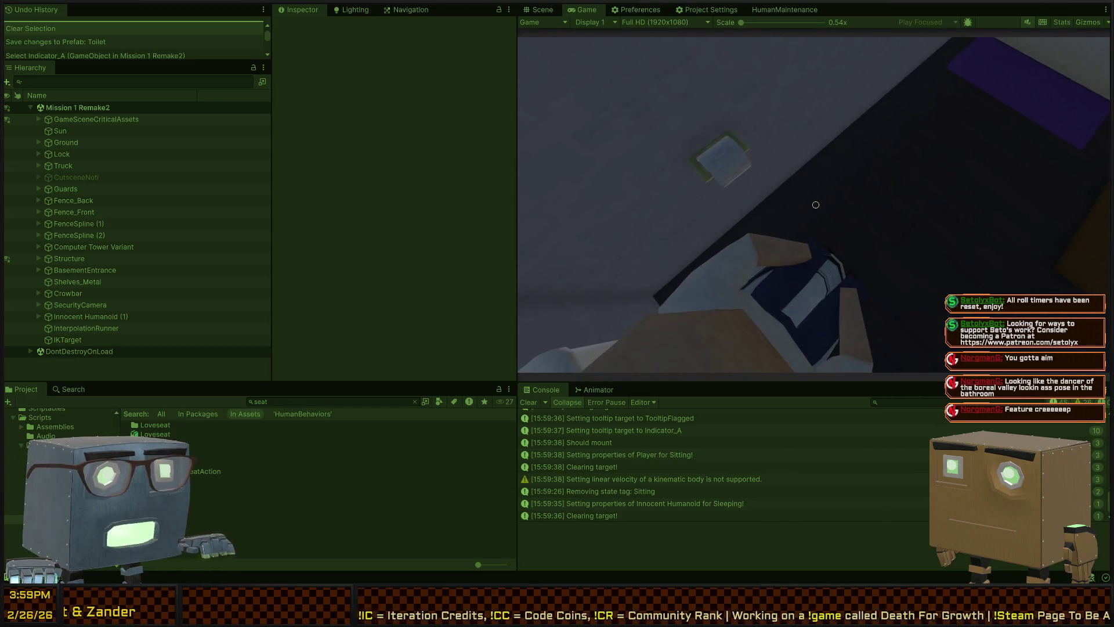
key(ctrl+1)
mouse_move(952, 174)
mouse_down()
mouse_move(988, 132)
mouse_move(857, 135)
mouse_move(888, 142)
mouse_up()
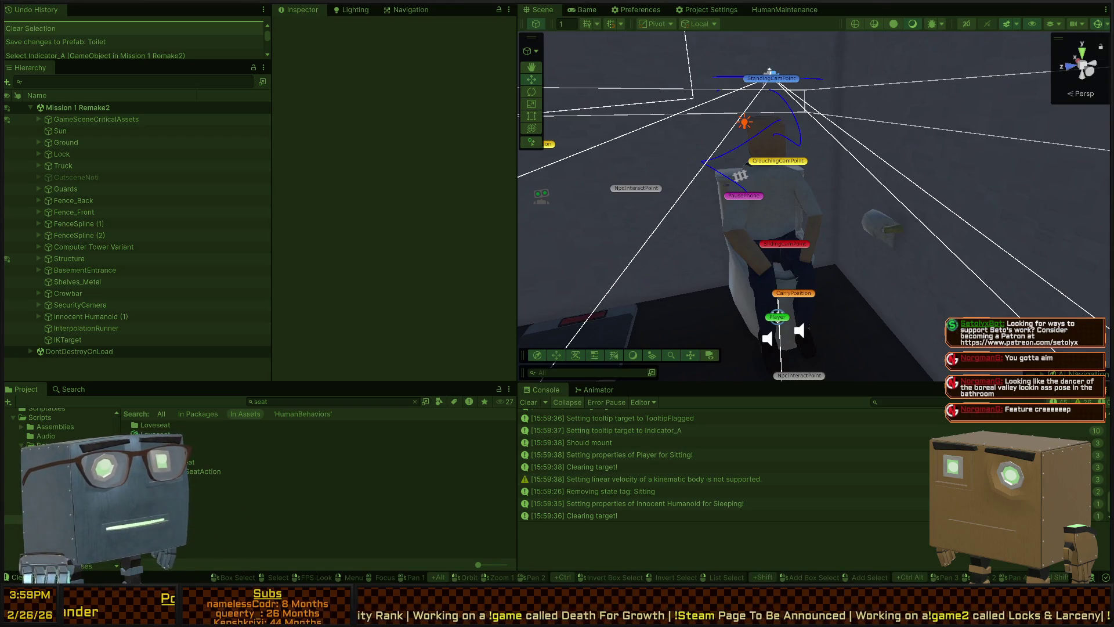
- Return to Game view, open the pause phone with Escape, and exit Play mode
key(ctrl+2)
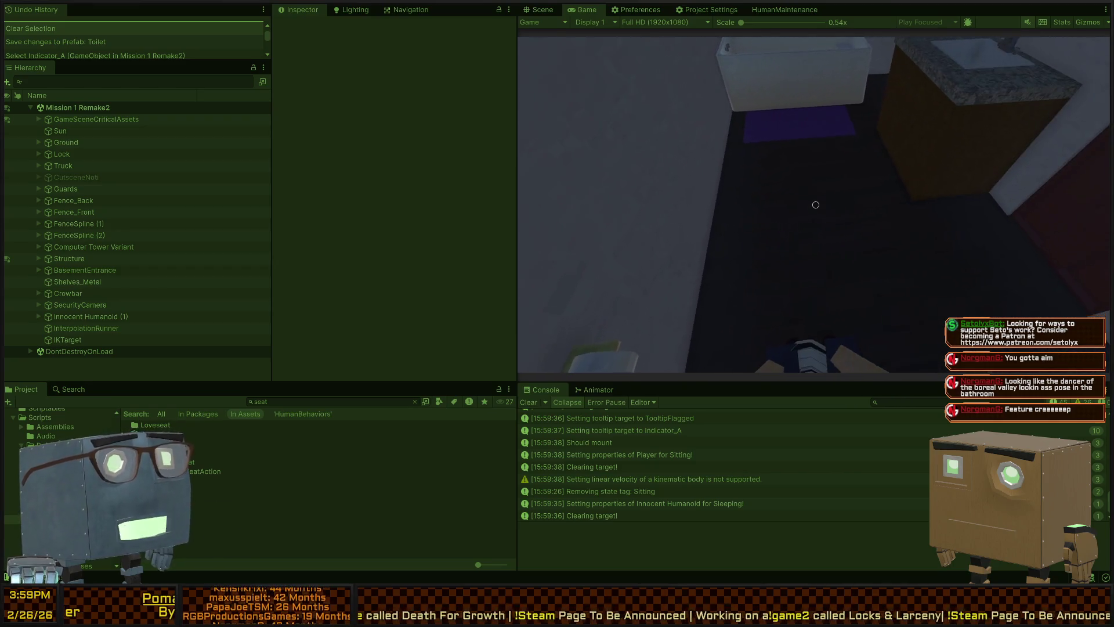
key(Escape)
key(Escape)
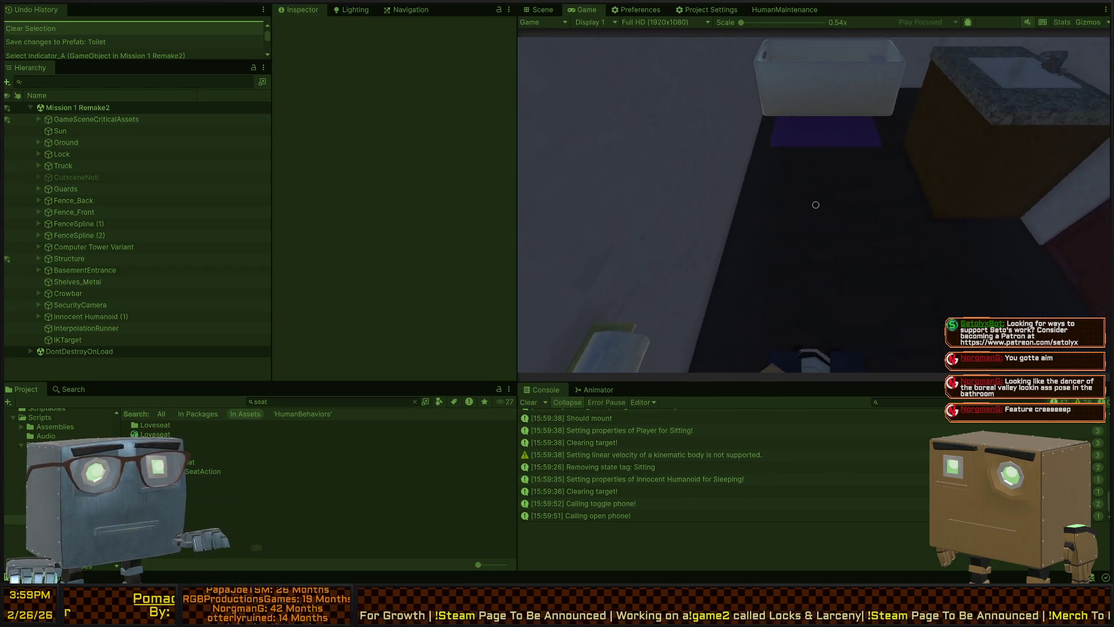
key(ctrl+p)
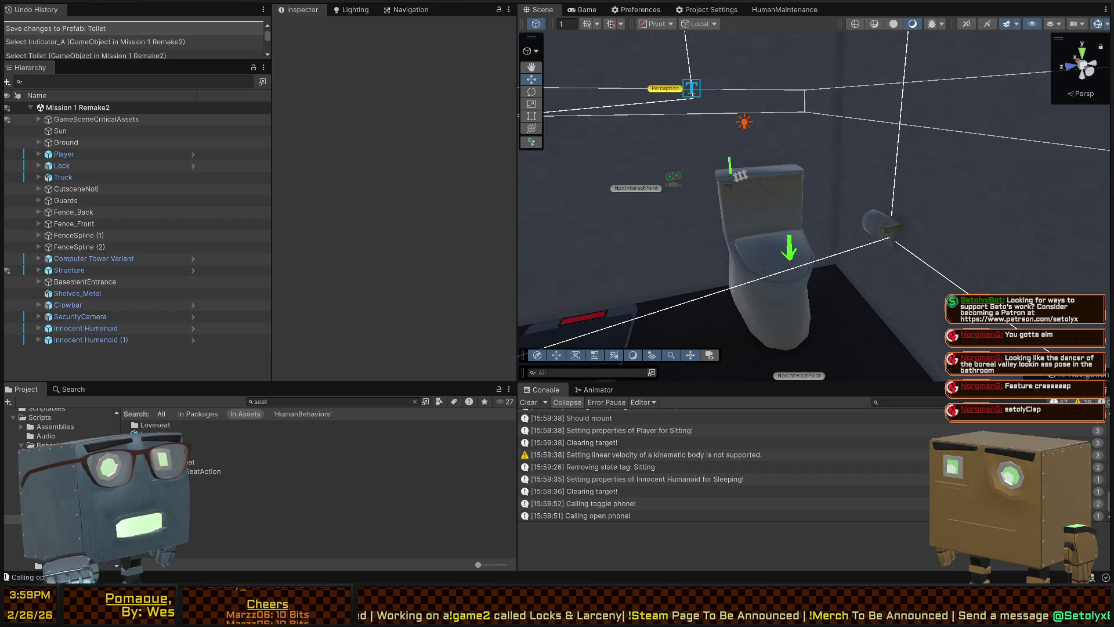
mouse_move(755, 136)
mouse_down()
mouse_move(793, 260)
mouse_move(761, 221)
mouse_move(783, 194)
mouse_move(697, 150)
mouse_move(772, 174)
mouse_up()
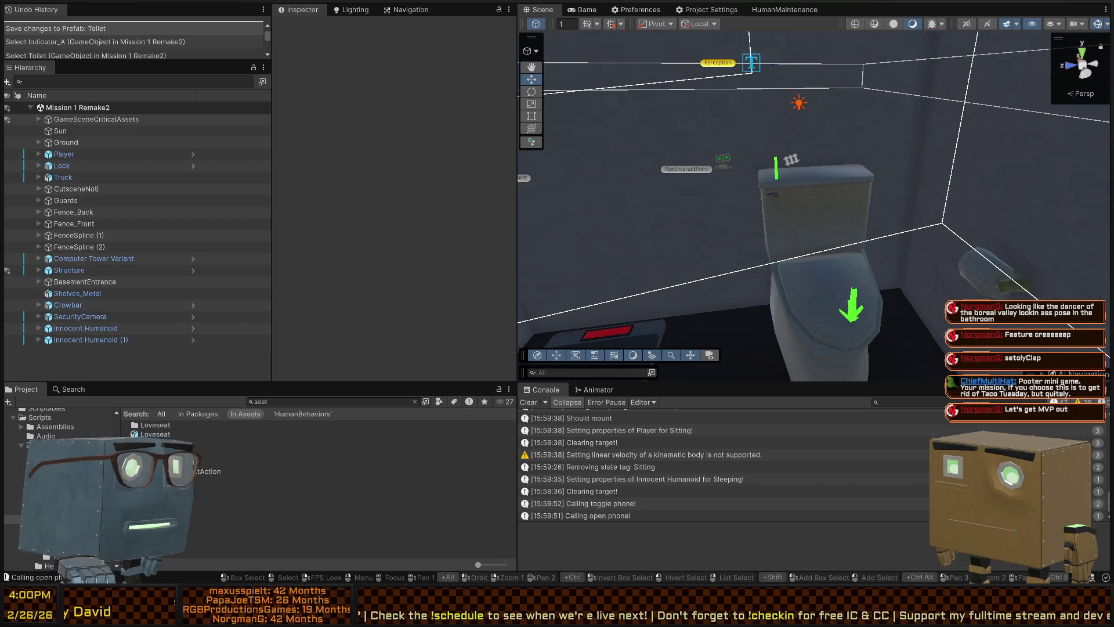
mouse_move(880, 180)
mouse_down()
mouse_move(421, 208)
mouse_move(694, 176)
mouse_move(677, 174)
mouse_move(872, 177)
mouse_move(860, 202)
mouse_move(574, 161)
mouse_move(914, 221)
mouse_move(580, 198)
mouse_up()
drag(91, 185, 636, 139)
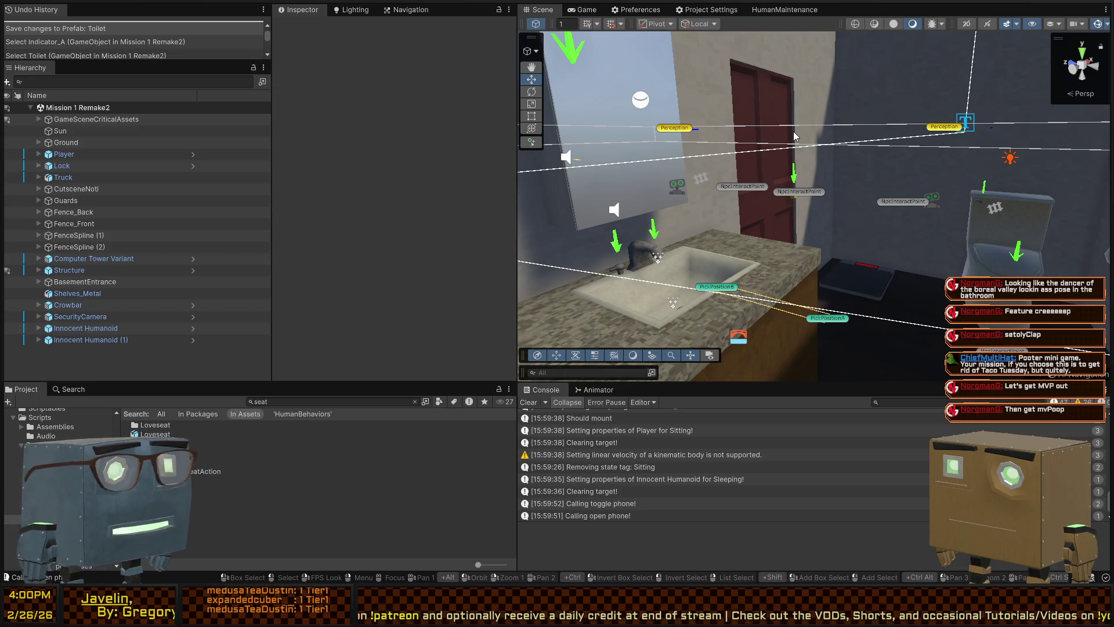
mouse_move(638, 145)
mouse_down()
mouse_move(659, 175)
mouse_move(348, 166)
mouse_move(398, 201)
mouse_up()
mouse_move(1086, 203)
mouse_down()
mouse_move(994, 181)
mouse_move(839, 182)
mouse_move(444, 138)
mouse_move(360, 145)
mouse_move(607, 158)
mouse_move(696, 134)
mouse_move(748, 147)
mouse_move(444, 112)
mouse_move(454, 119)
mouse_move(406, 117)
mouse_move(445, 121)
mouse_move(400, 129)
mouse_up()
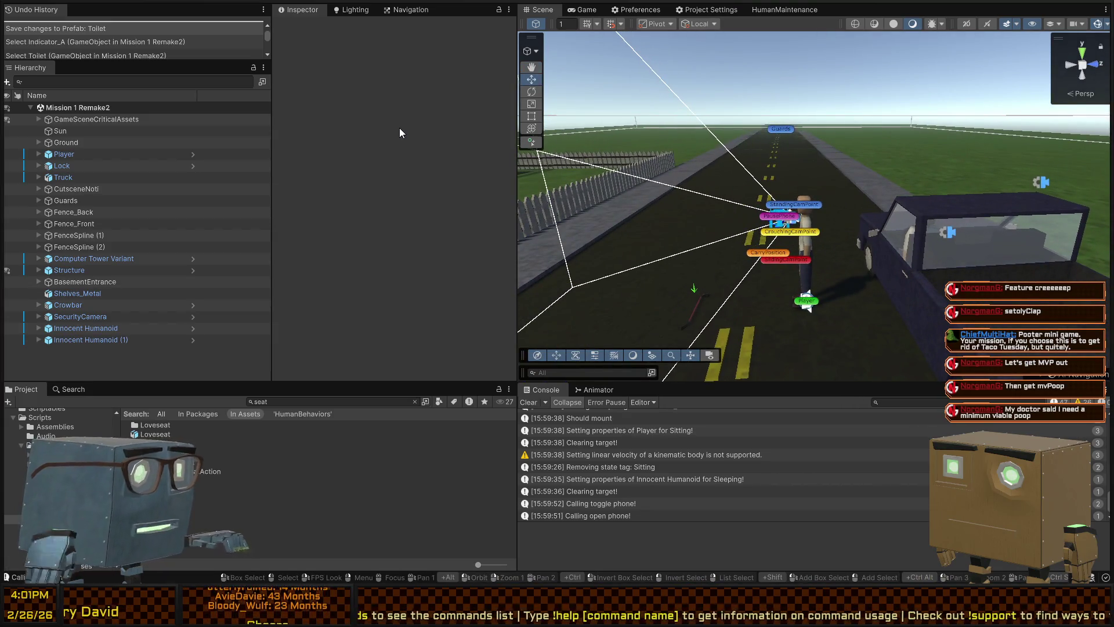